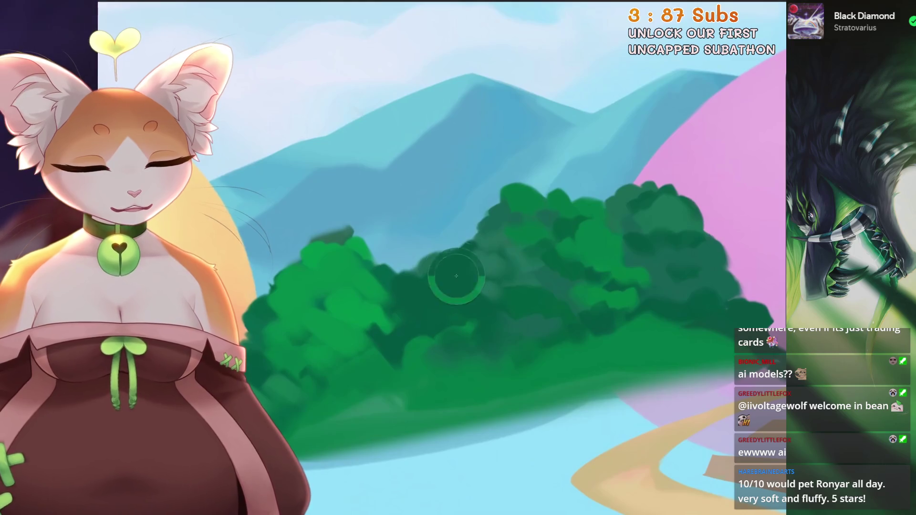
Return to the unrotated whole-painting view and undo the last paint stroke.
{"action": "scroll", "coordinate": [410, 281], "scroll_direction": "up", "scroll_amount": 3}
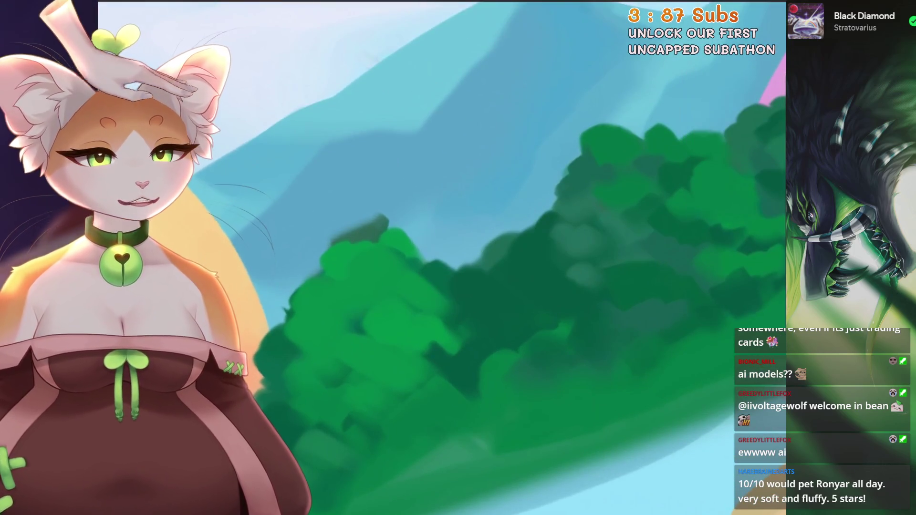
{"action": "key", "text": "ctrl+0"}
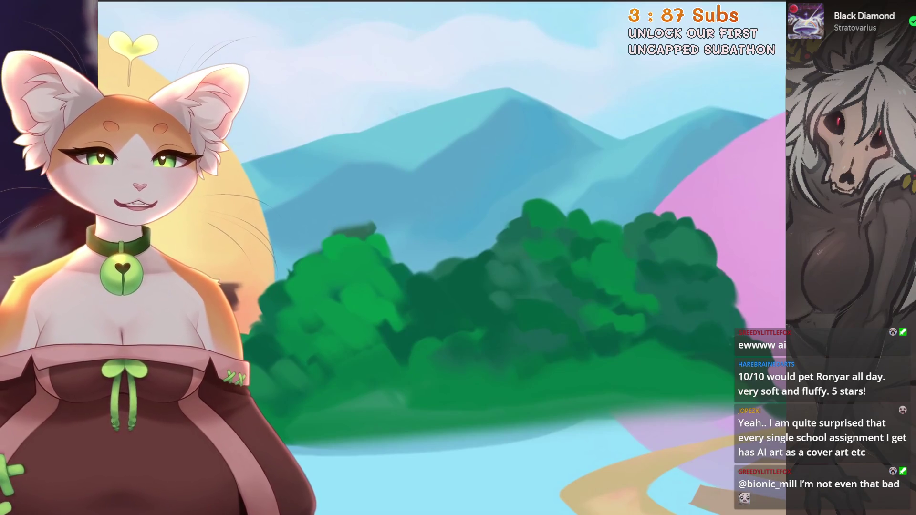
{"action": "scroll", "coordinate": [525, 258], "scroll_direction": "up", "scroll_amount": 3}
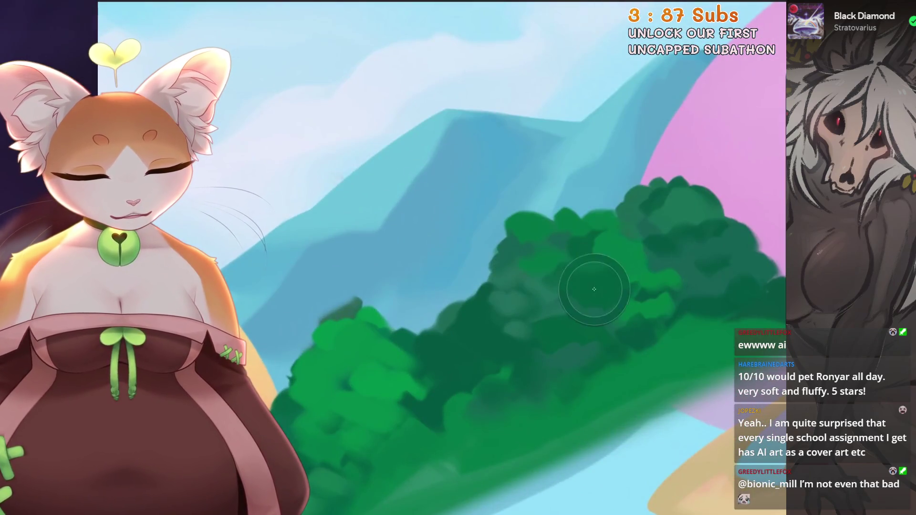
{"action": "scroll", "coordinate": [578, 286], "scroll_direction": "down", "scroll_amount": 2}
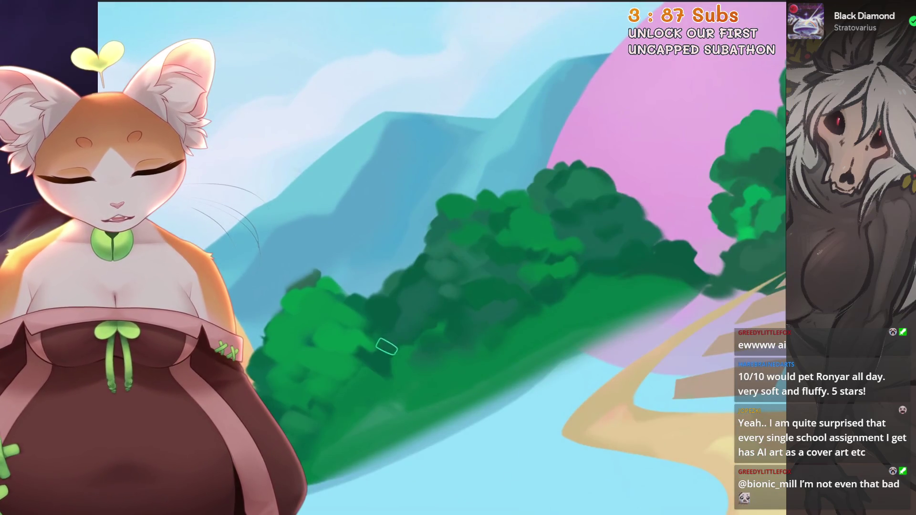
{"action": "scroll", "coordinate": [525, 258], "scroll_direction": "down", "scroll_amount": 1}
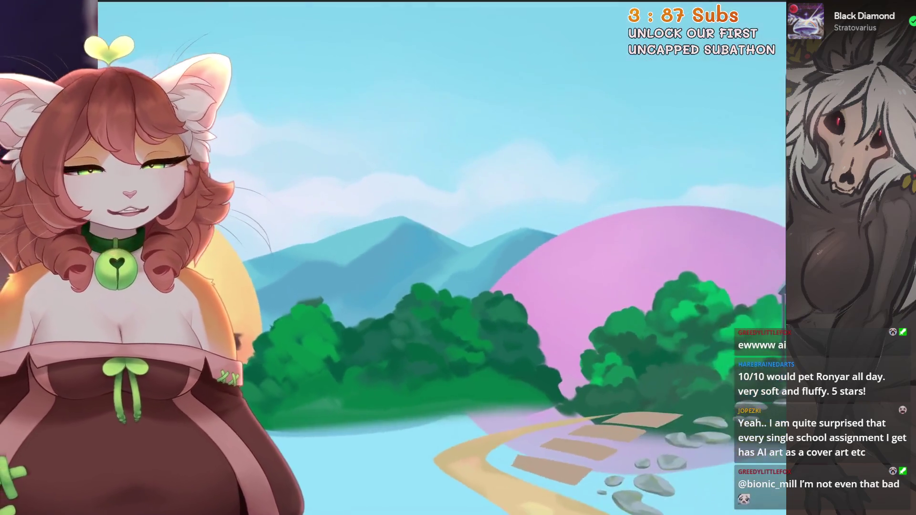
{"action": "key", "text": "ctrl+z"}
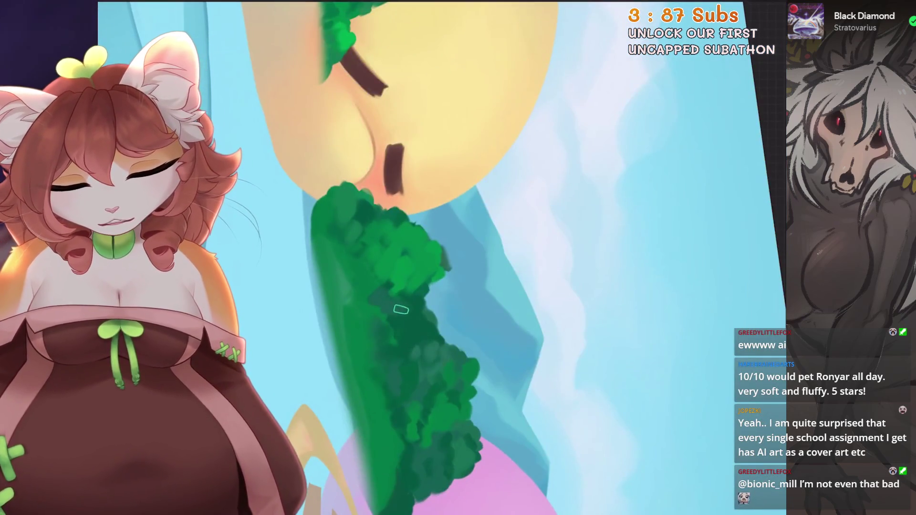
{"action": "scroll", "coordinate": [410, 311], "scroll_direction": "up", "scroll_amount": 2}
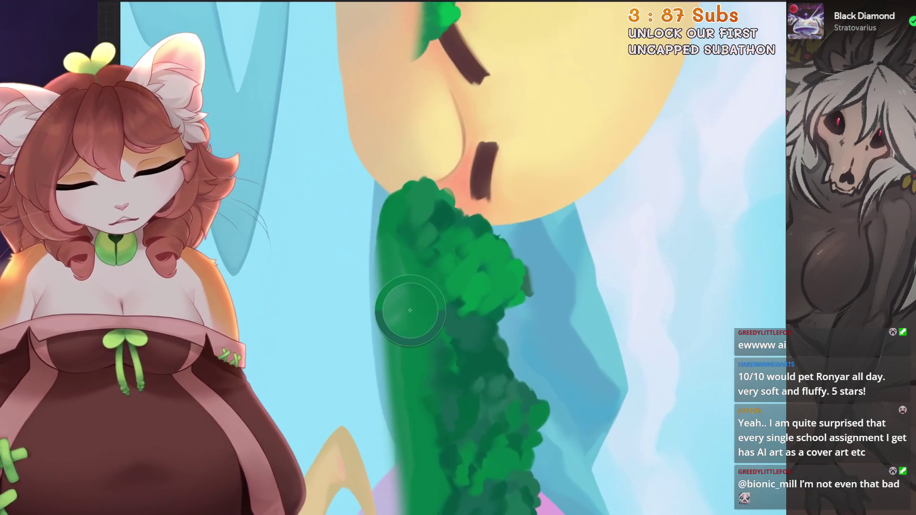
{"action": "scroll", "coordinate": [411, 258], "scroll_direction": "down", "scroll_amount": 1}
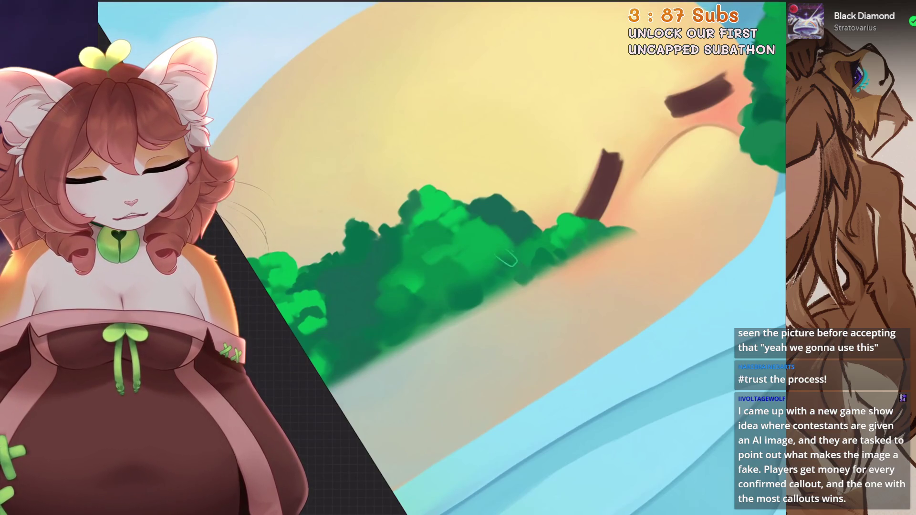
Zoom out over the landscape and sample pink, then greens from the trees and bushes.
{"action": "key", "text": "ctrl+minus"}
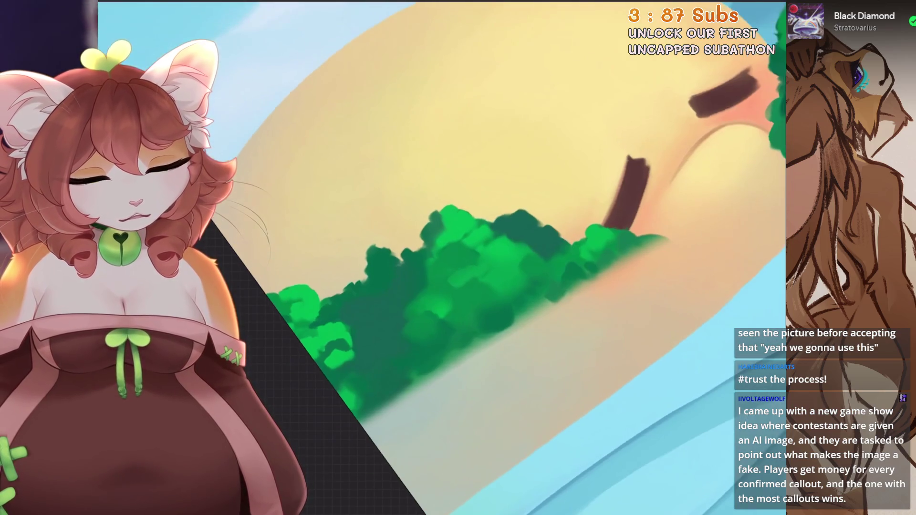
{"action": "key", "text": "ctrl+minus"}
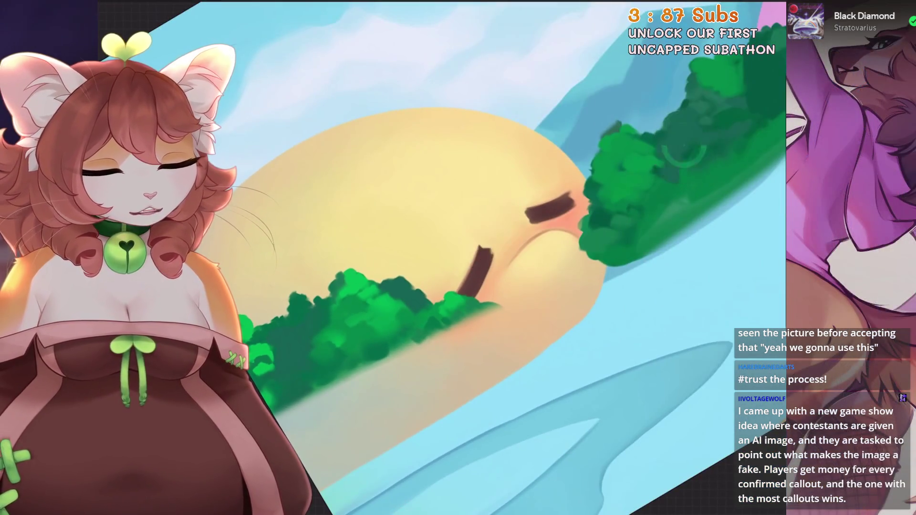
{"action": "key", "text": "ctrl+minus"}
{"action": "left_click", "coordinate": [684, 145], "text": "alt"}
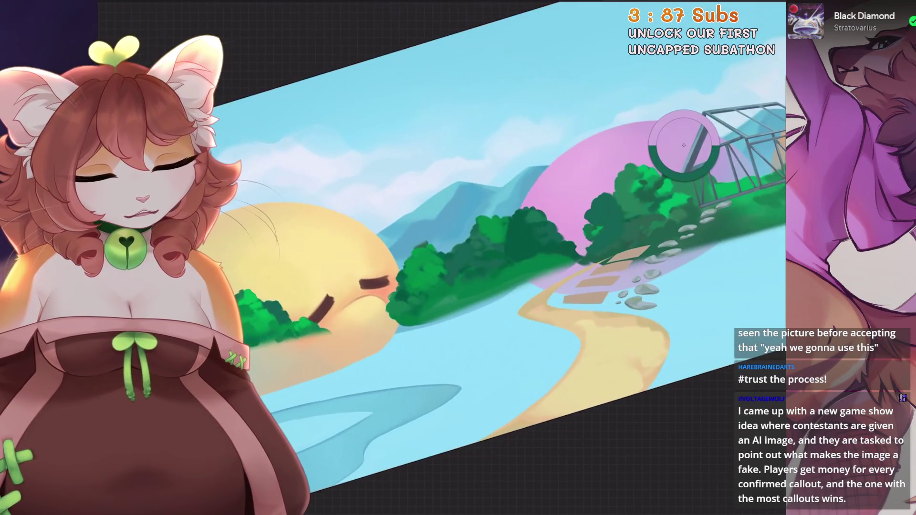
{"action": "key", "text": "ctrl+minus"}
{"action": "left_click", "coordinate": [701, 172], "text": "alt"}
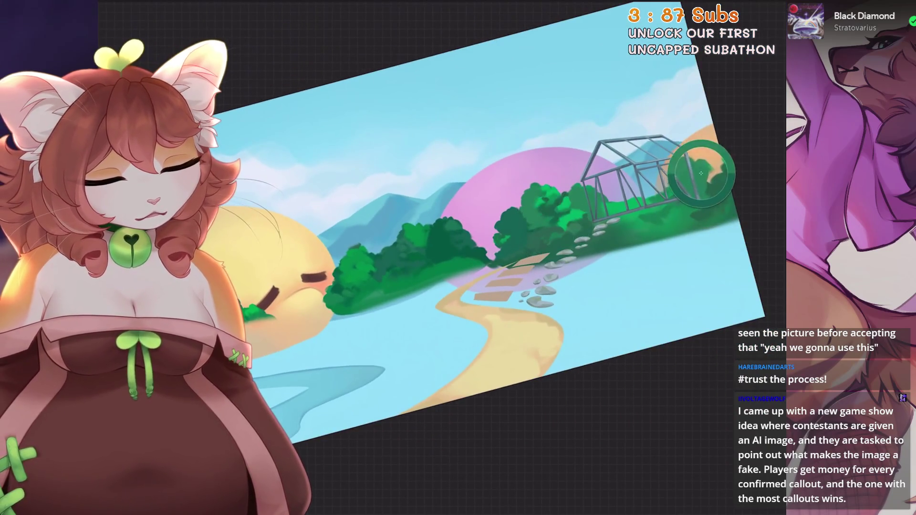
{"action": "key", "text": "ctrl+plus"}
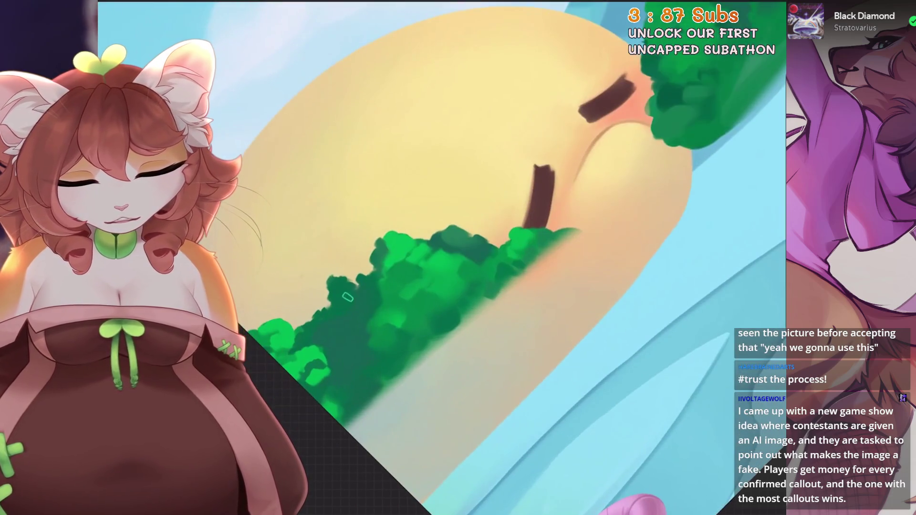
{"action": "key", "text": "ctrl+minus"}
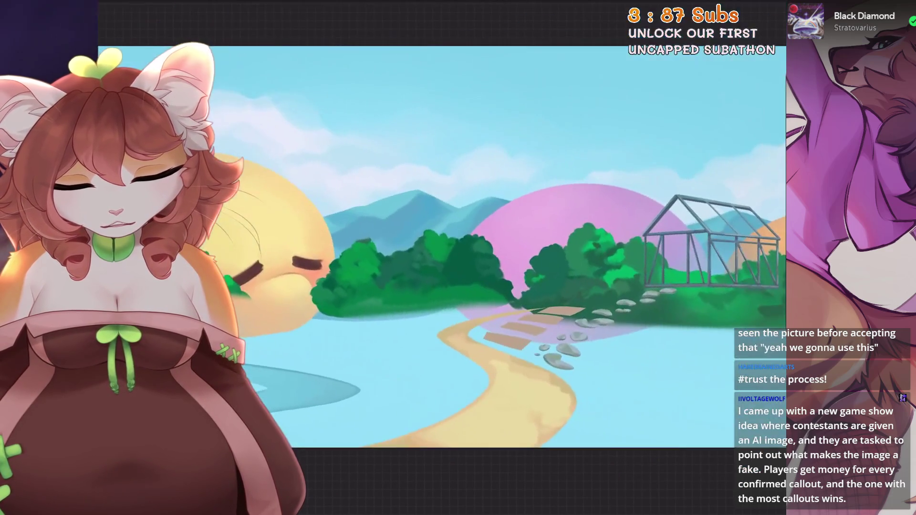
{"action": "key", "text": "ctrl+plus"}
{"action": "left_click", "coordinate": [341, 306], "text": "alt"}
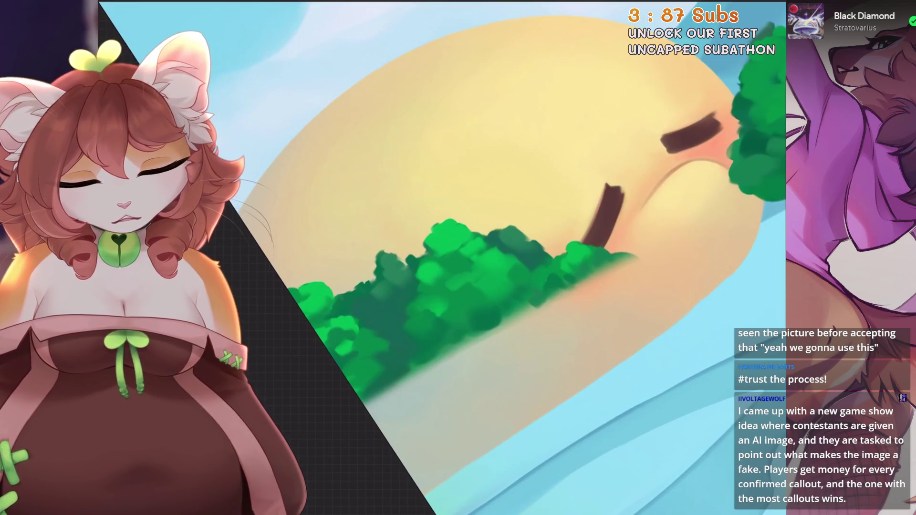
Paint a darker green dab over the bushes, then undo two unwanted strokes.
{"action": "left_click_drag", "start_coordinate": [457, 308], "coordinate": [475, 298]}
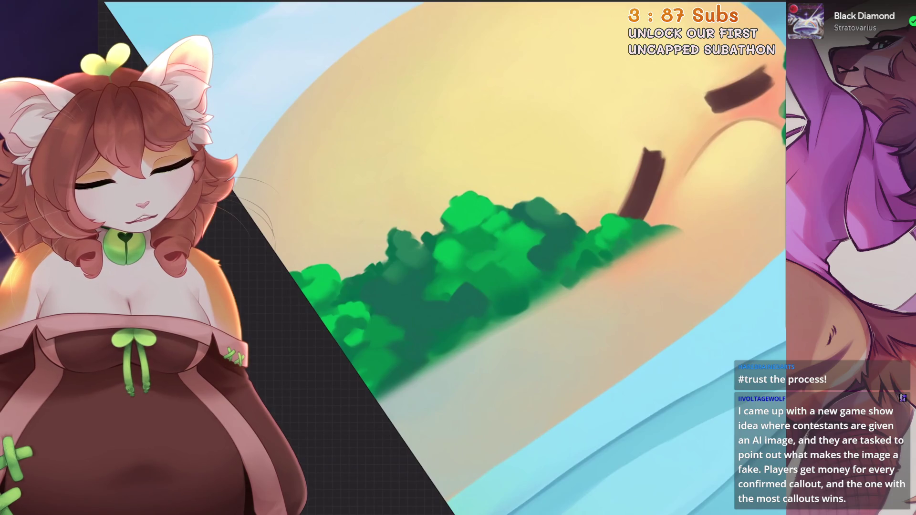
{"action": "key", "text": "ctrl+z"}
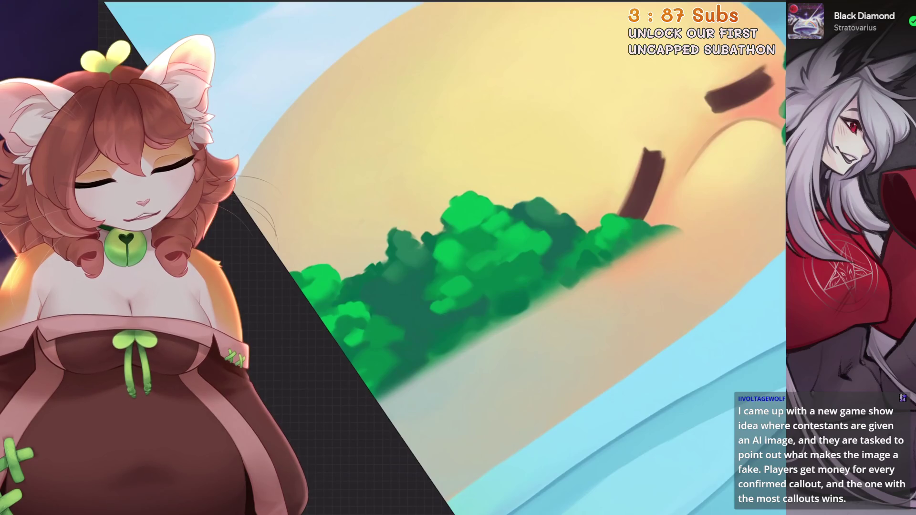
{"action": "key", "text": "ctrl+z"}
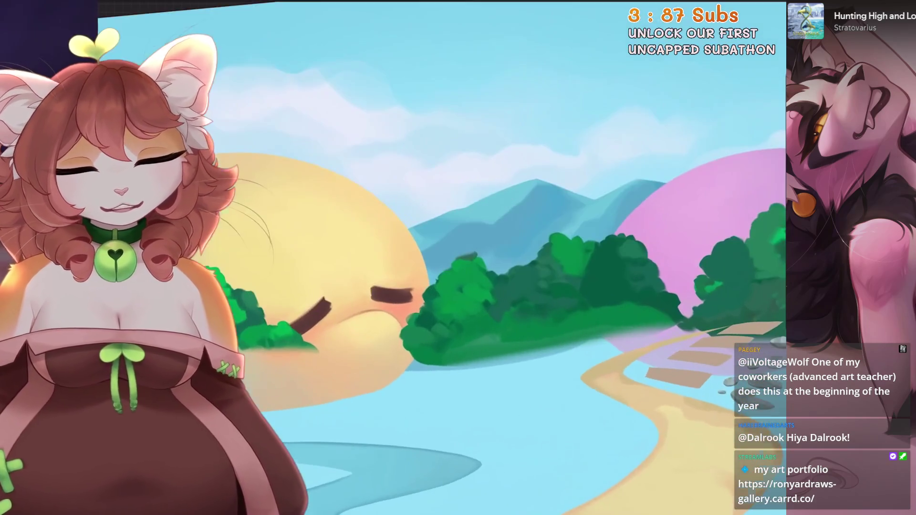
Sample a green from the central bushes beside the river.
{"action": "left_click", "coordinate": [457, 296], "text": "ctrl"}
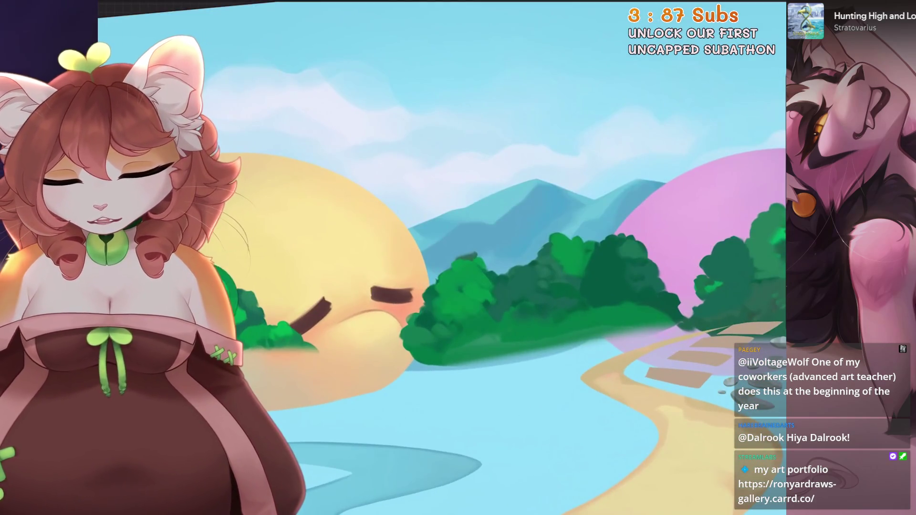
Frame the central bushes, shrink the brush, and dab bright green highlights on their edges.
{"action": "key", "text": "bracketright"}
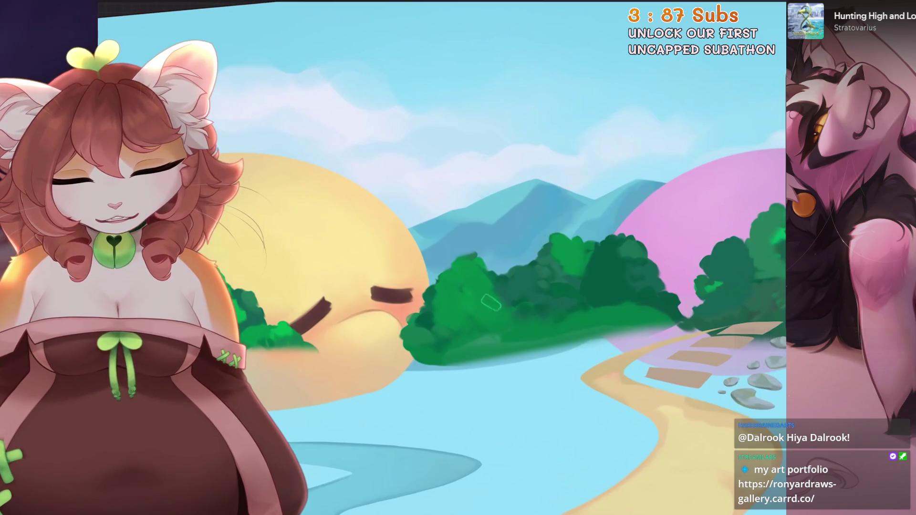
{"action": "left_click_drag", "start_coordinate": [498, 326], "coordinate": [429, 239]}
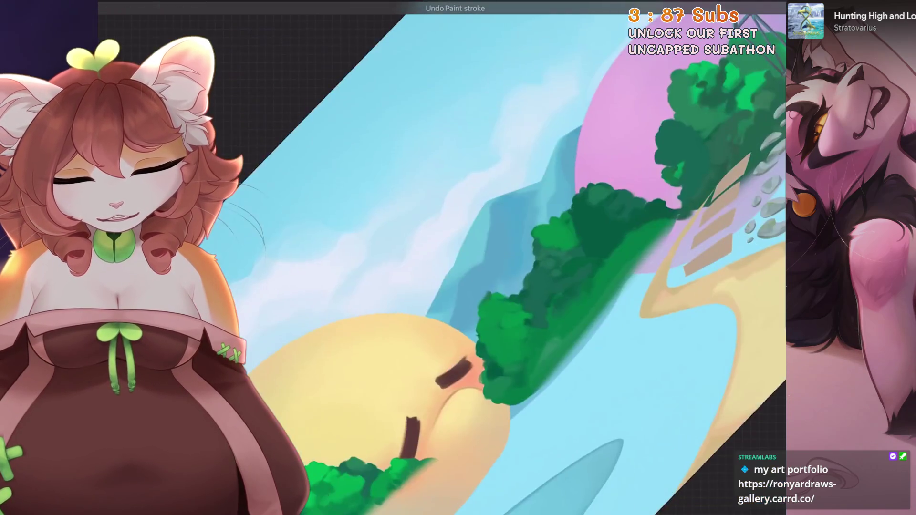
{"action": "key", "text": "bracketleft"}
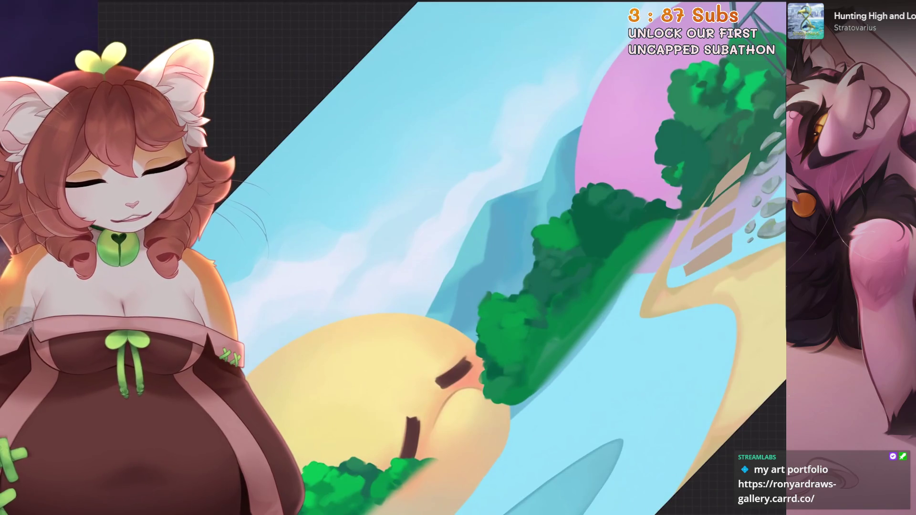
{"action": "mouse_move", "coordinate": [501, 301]}
{"action": "left_mouse_down"}
{"action": "mouse_move", "coordinate": [492, 309]}
{"action": "mouse_move", "coordinate": [521, 305]}
{"action": "mouse_move", "coordinate": [516, 297]}
{"action": "mouse_move", "coordinate": [508, 322]}
{"action": "mouse_move", "coordinate": [520, 310]}
{"action": "mouse_move", "coordinate": [520, 328]}
{"action": "left_mouse_up"}
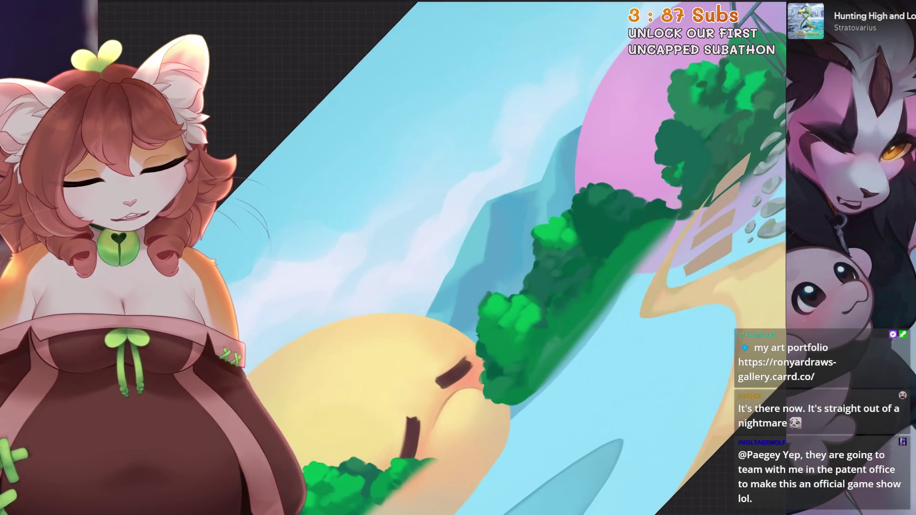
{"action": "scroll", "coordinate": [525, 258], "scroll_direction": "down", "scroll_amount": 3}
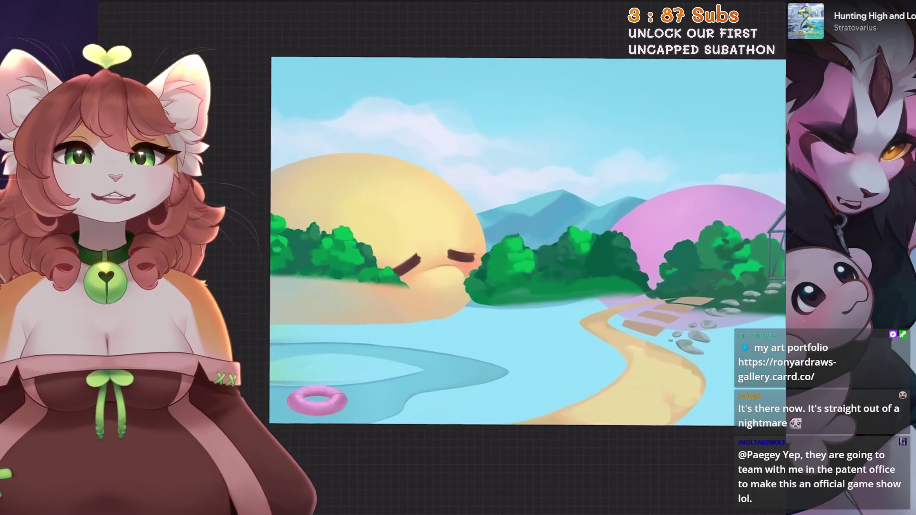
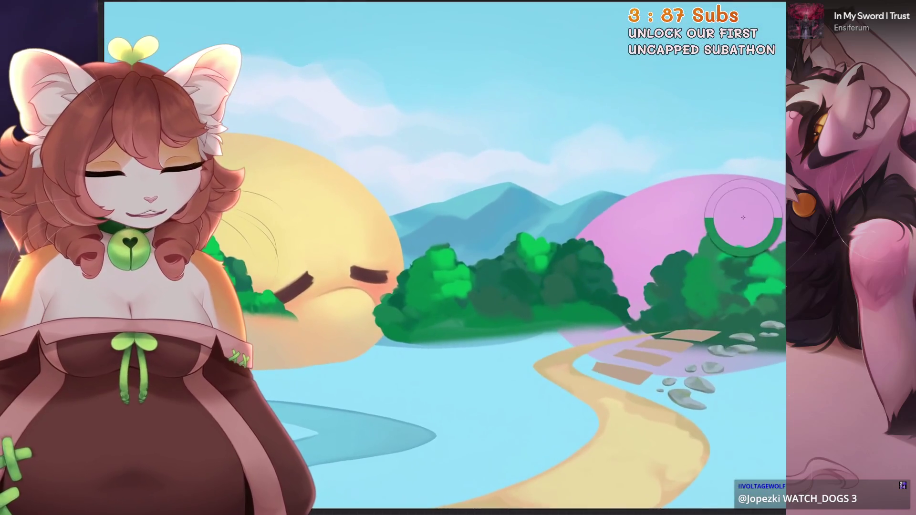
Sample the pink hill's colour with the eyedropper.
{"action": "left_click", "coordinate": [743, 217]}
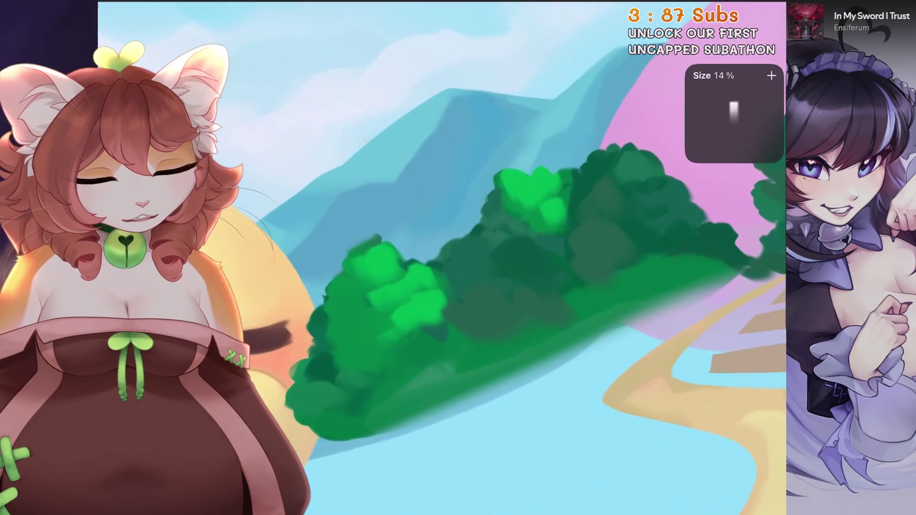
Paint a light-green leaf stroke on the bushes, then undo the stray strokes.
{"action": "mouse_move", "coordinate": [509, 233]}
{"action": "left_mouse_down"}
{"action": "mouse_move", "coordinate": [517, 229]}
{"action": "mouse_move", "coordinate": [535, 252]}
{"action": "left_mouse_up"}
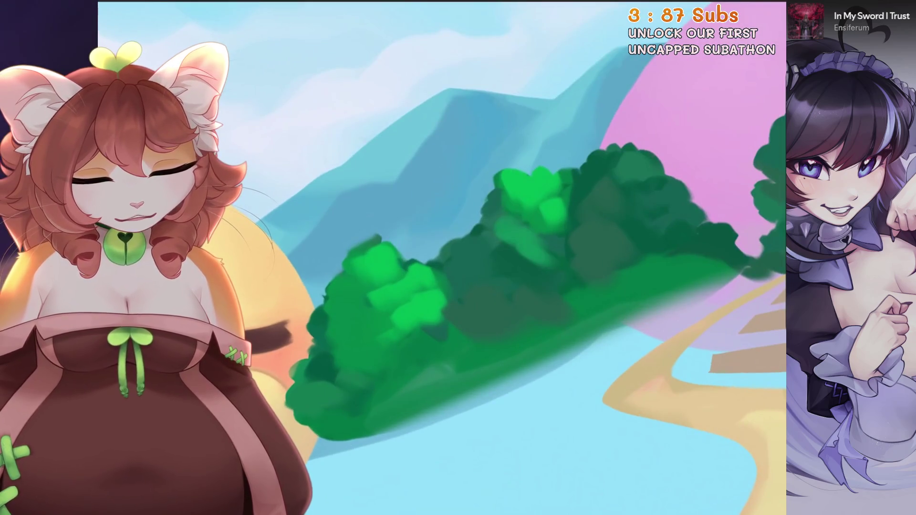
{"action": "key", "text": "ctrl+z"}
{"action": "scroll", "coordinate": [442, 257], "scroll_direction": "down", "scroll_amount": 3}
{"action": "key", "text": "ctrl+z"}
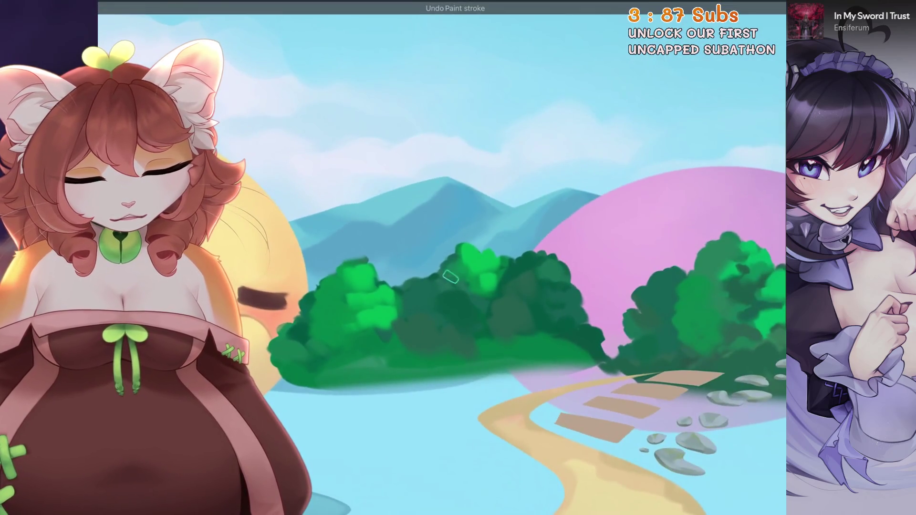
{"action": "scroll", "coordinate": [446, 259], "scroll_direction": "up", "scroll_amount": 2}
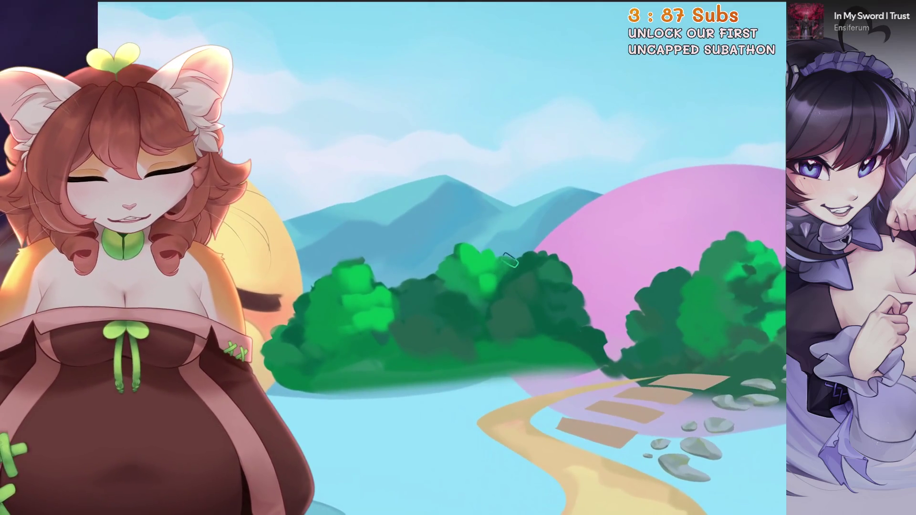
Rotate the canvas toward the greenhouse bushes, undo the last stroke and sample their green.
{"action": "left_click_drag", "start_coordinate": [492, 288], "coordinate": [454, 344]}
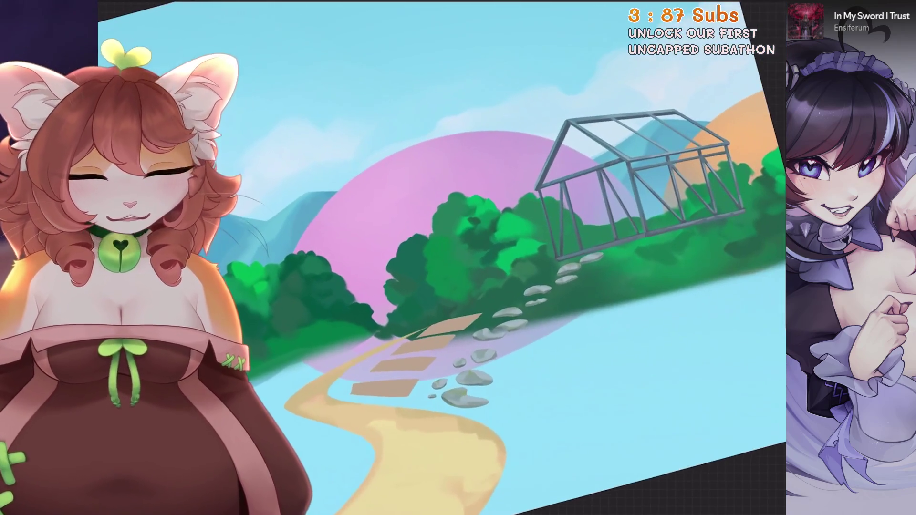
{"action": "key", "text": "ctrl+z"}
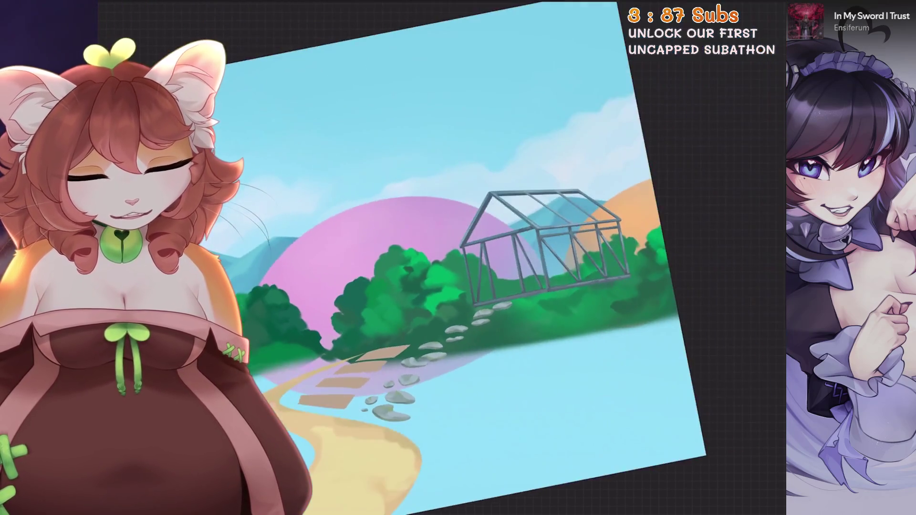
{"action": "left_click", "coordinate": [508, 265]}
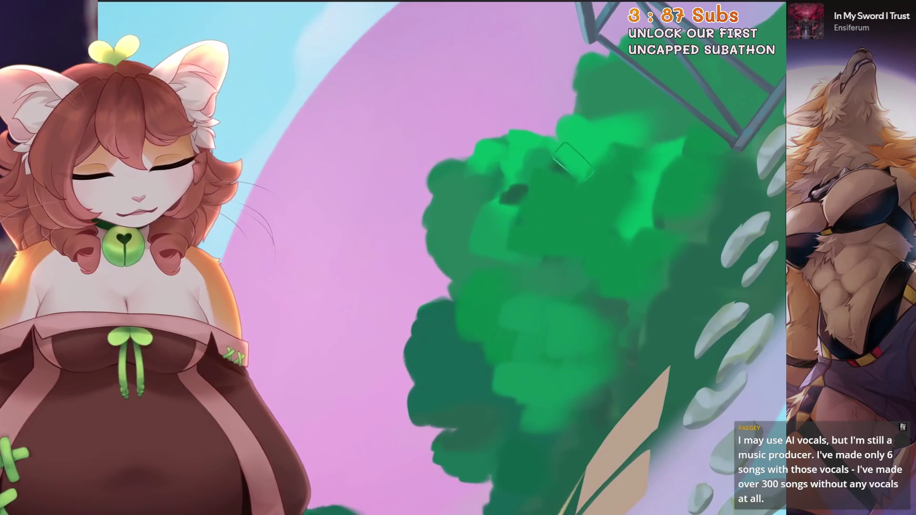
Shrink the brush to paint smaller leaf clumps near the greenhouse and yellow hill.
{"action": "key", "text": "bracketleft"}
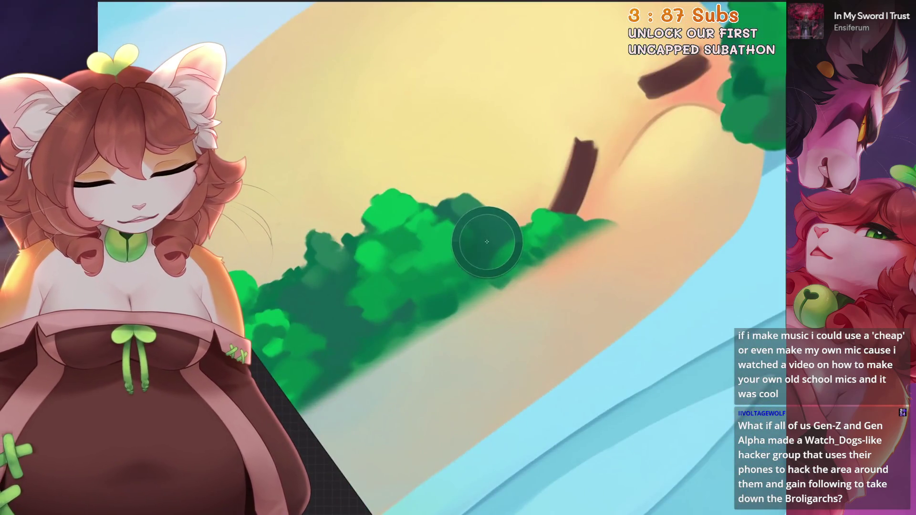
Undo the last stroke, blend the central bushes' lower edge with a larger soft brush, and fit the canvas.
{"action": "key", "text": "ctrl+z"}
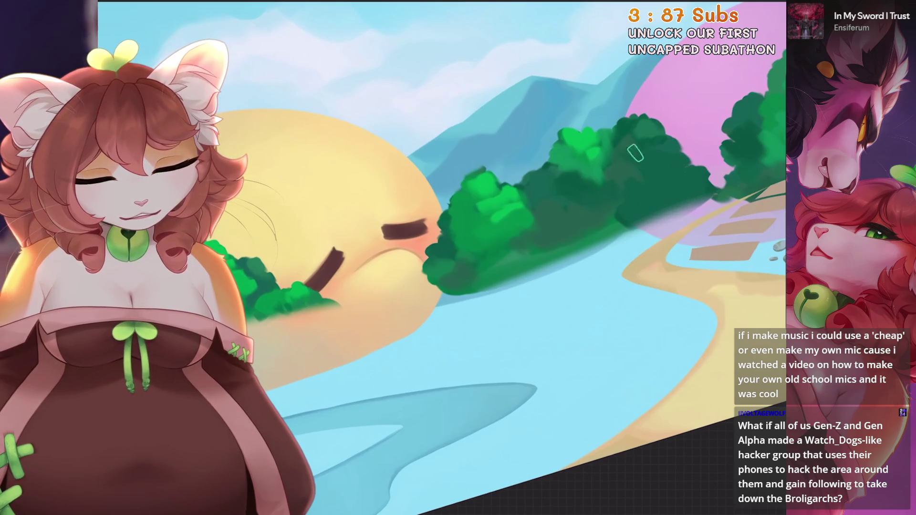
{"action": "left_click_drag", "start_coordinate": [636, 153], "coordinate": [573, 143]}
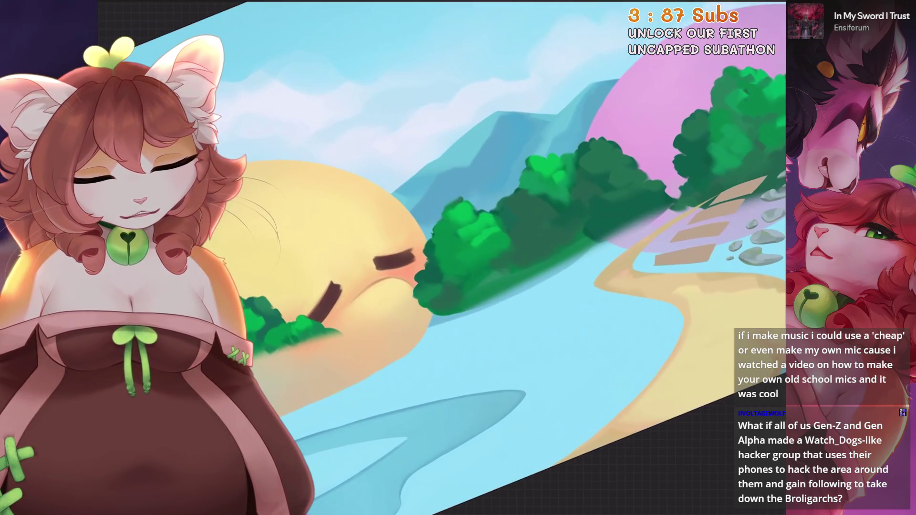
{"action": "key", "text": "]"}
{"action": "left_click", "coordinate": [599, 220]}
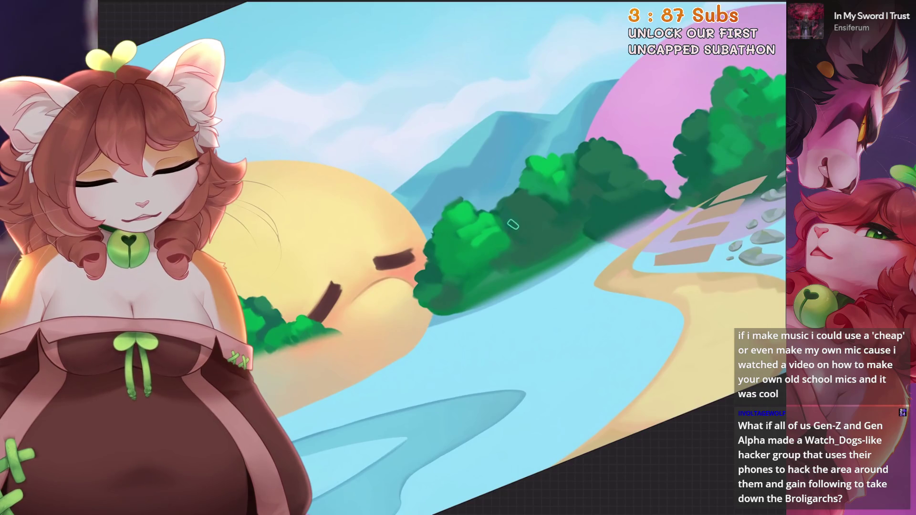
{"action": "key", "text": "ctrl+0"}
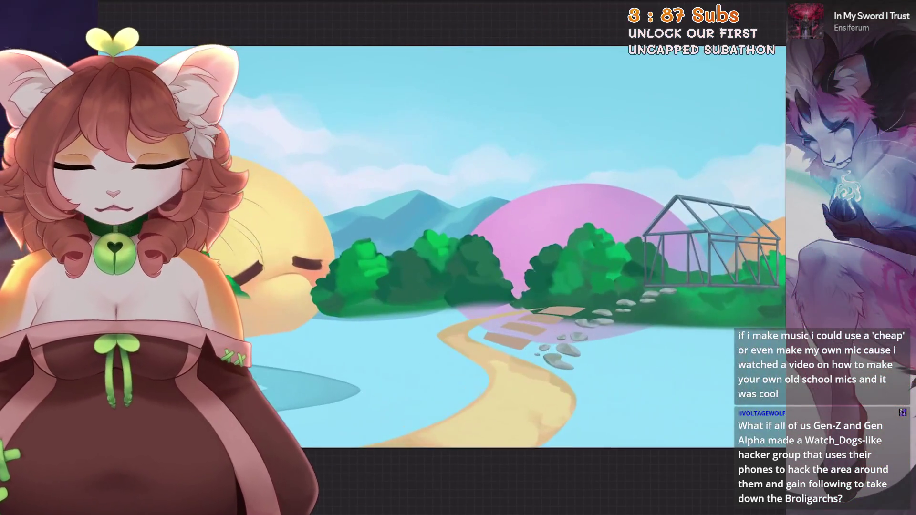
Zoom out to view the whole landscape before painting its features.
{"action": "key", "text": "ctrl+minus"}
{"action": "key", "text": "ctrl+minus"}
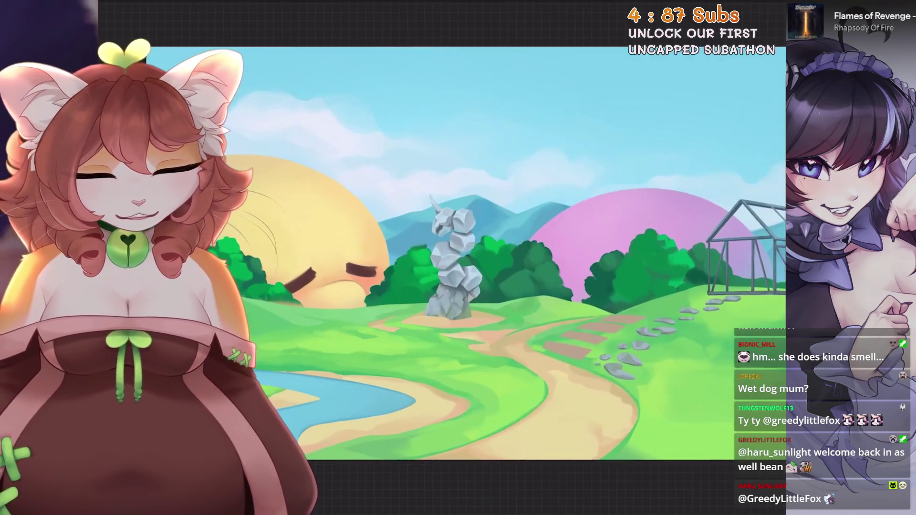
Toggle Layer 36's visibility to check it, then merge it down into Layer 8.
{"action": "left_click", "coordinate": [754, 9]}
{"action": "left_click", "coordinate": [758, 268]}
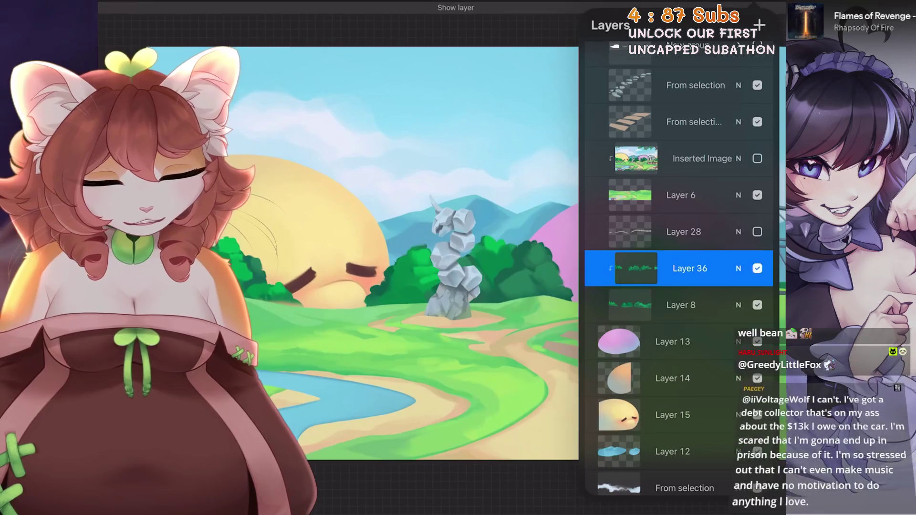
{"action": "left_click", "coordinate": [757, 268]}
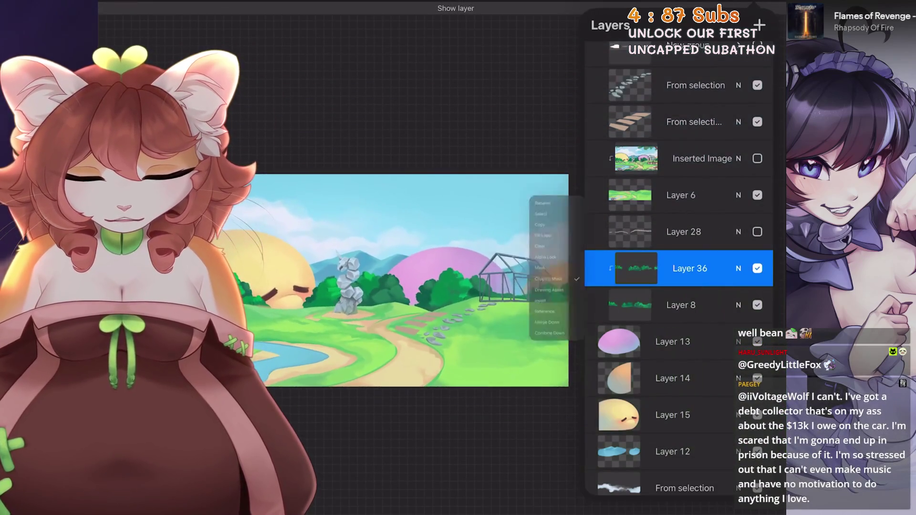
{"action": "left_click", "coordinate": [681, 305]}
{"action": "left_click", "coordinate": [681, 305]}
{"action": "left_click", "coordinate": [681, 305]}
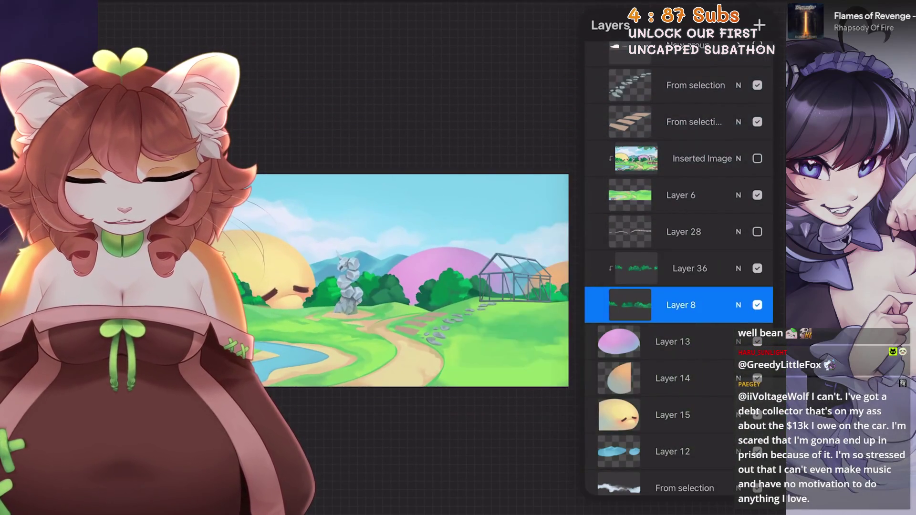
{"action": "left_click", "coordinate": [690, 268]}
{"action": "left_click", "coordinate": [690, 268]}
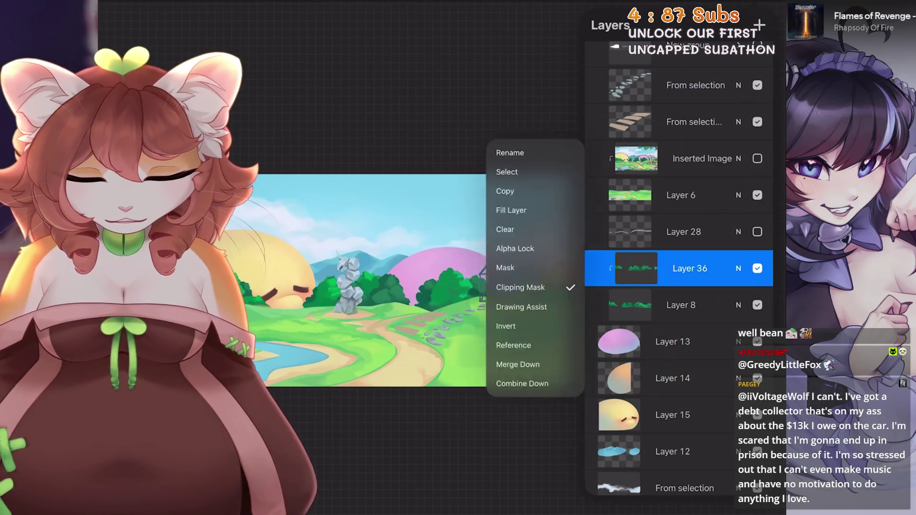
{"action": "left_click", "coordinate": [516, 360]}
{"action": "scroll", "coordinate": [411, 281], "scroll_direction": "up", "scroll_amount": 5}
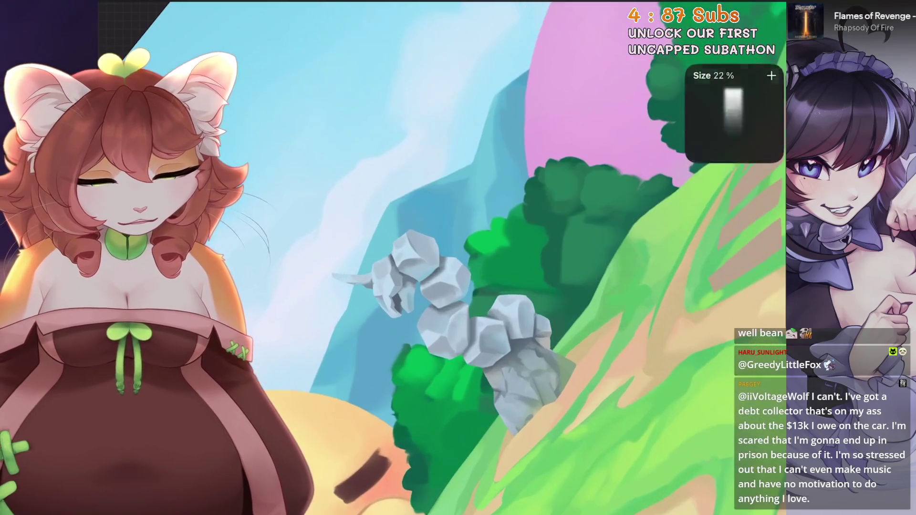
Paint darker green leaf clumps on the bush left of the stone pillar, undoing a stray stroke.
{"action": "scroll", "coordinate": [525, 257], "scroll_direction": "up", "scroll_amount": 2}
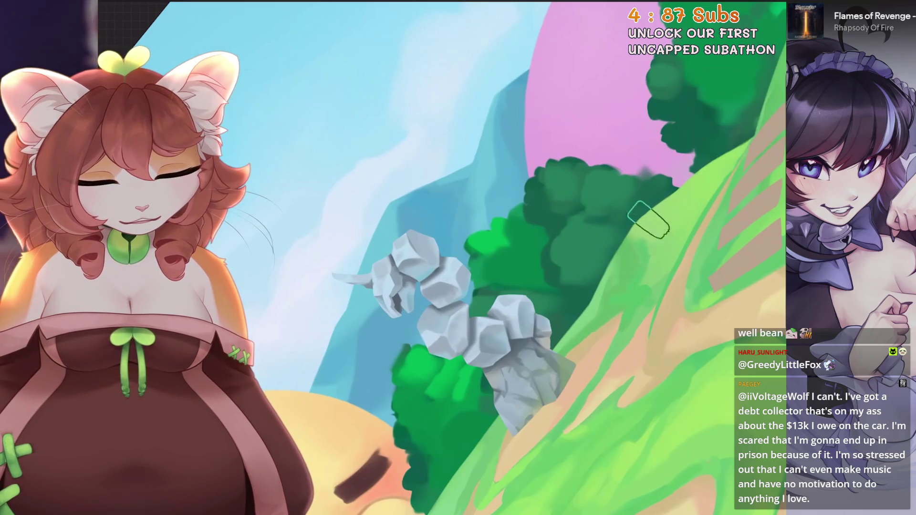
{"action": "key", "text": "ctrl+z"}
{"action": "scroll", "coordinate": [630, 239], "scroll_direction": "up", "scroll_amount": 2}
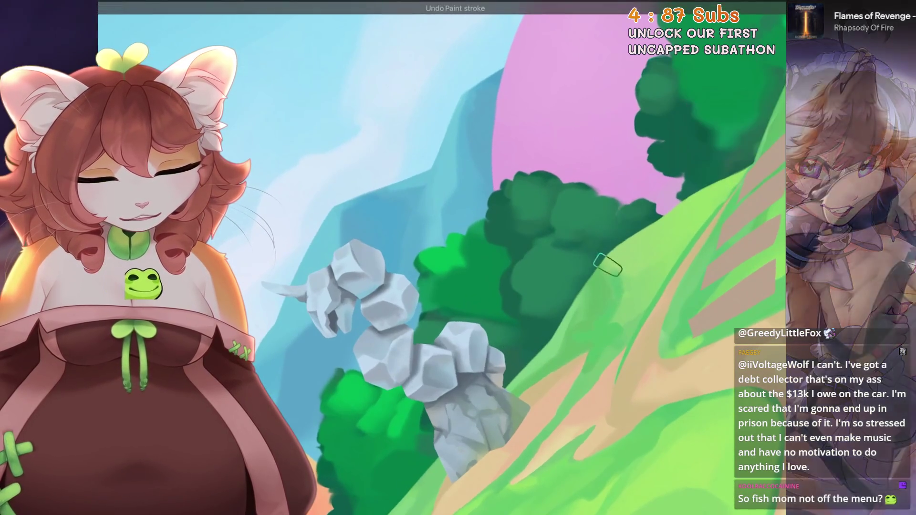
{"action": "scroll", "coordinate": [608, 265], "scroll_direction": "up", "scroll_amount": 3}
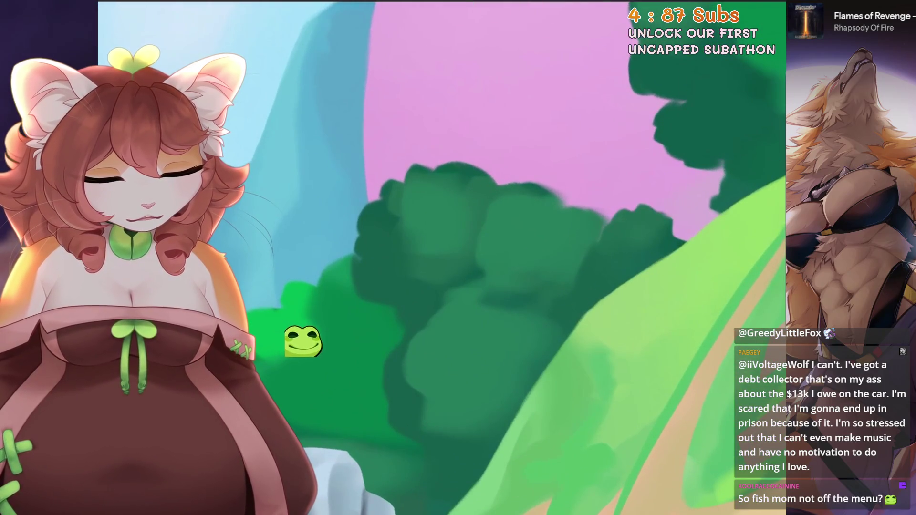
{"action": "scroll", "coordinate": [442, 258], "scroll_direction": "down", "scroll_amount": 3}
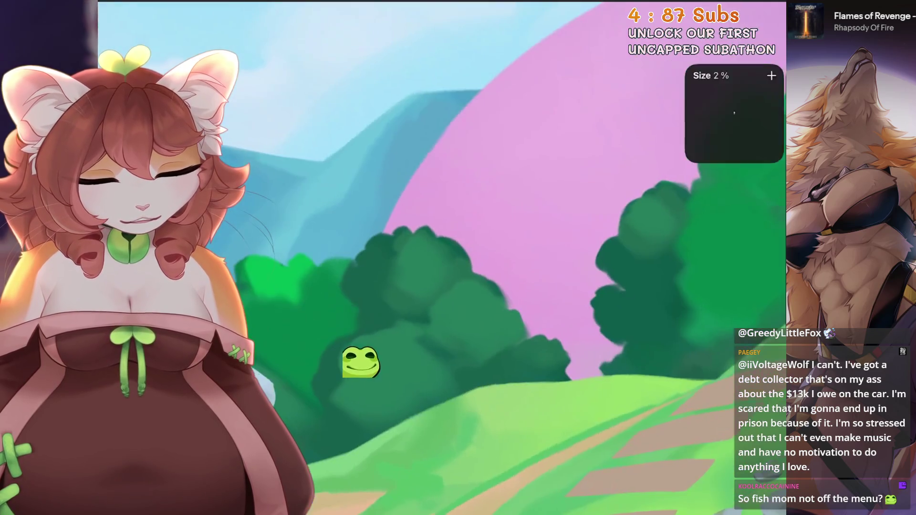
{"action": "scroll", "coordinate": [593, 231], "scroll_direction": "up", "scroll_amount": 2}
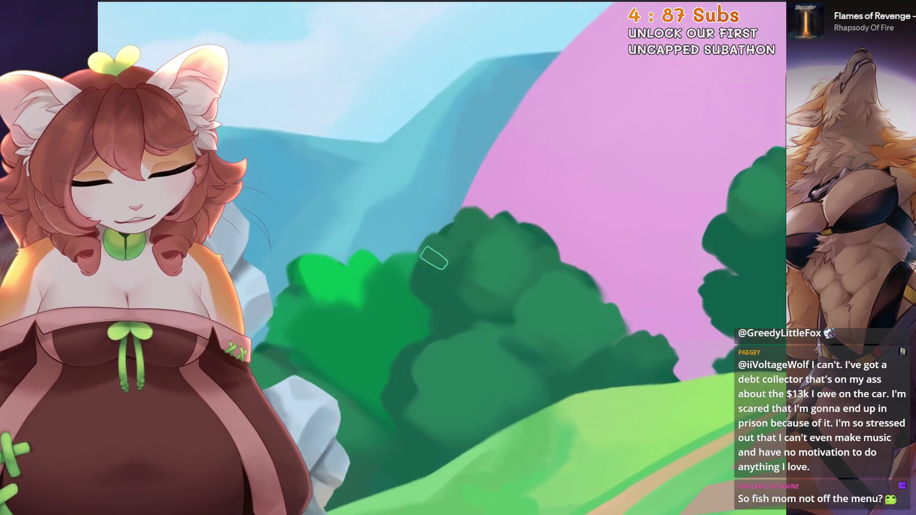
{"action": "mouse_move", "coordinate": [434, 258]}
{"action": "left_mouse_down"}
{"action": "mouse_move", "coordinate": [420, 296]}
{"action": "mouse_move", "coordinate": [482, 211]}
{"action": "left_mouse_up"}
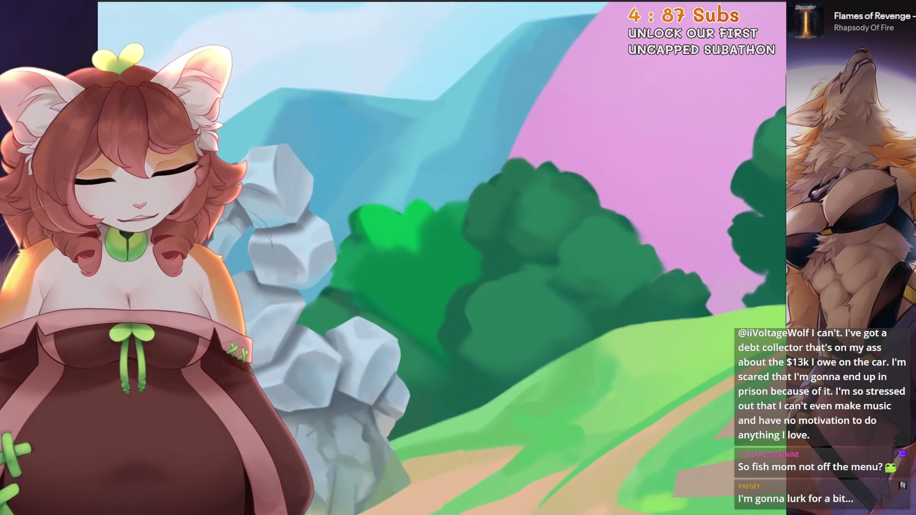
{"action": "scroll", "coordinate": [579, 205], "scroll_direction": "down", "scroll_amount": 2}
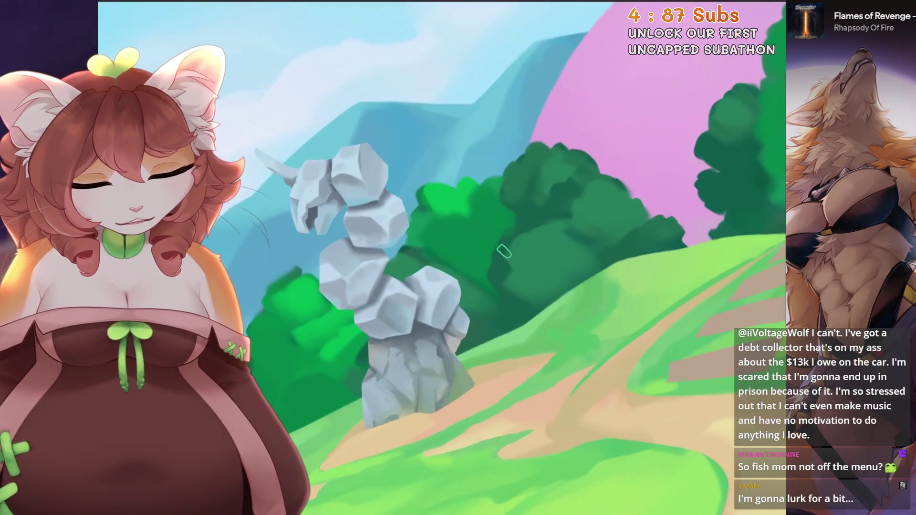
{"action": "scroll", "coordinate": [504, 251], "scroll_direction": "up", "scroll_amount": 1}
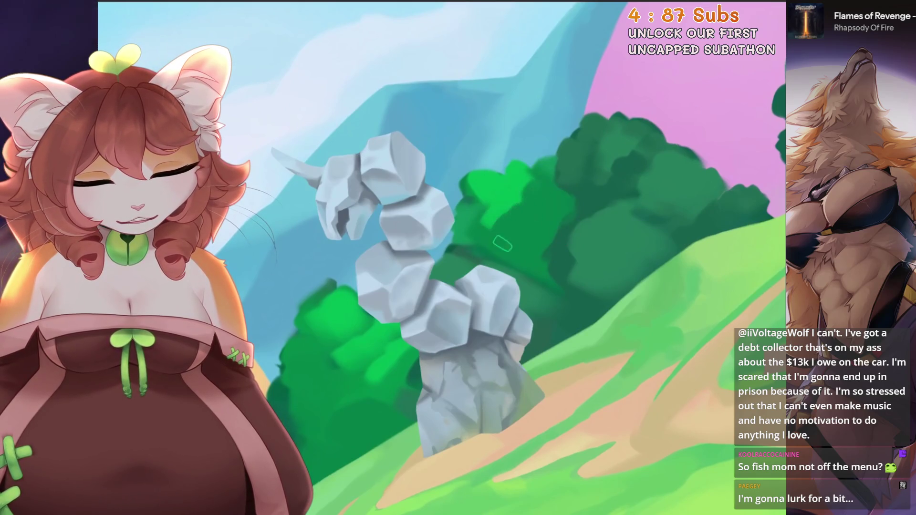
{"action": "scroll", "coordinate": [503, 243], "scroll_direction": "up", "scroll_amount": 1}
Straighten the view onto the rock pillar and undo unwanted strokes on the top-right greenery.
{"action": "key", "text": "ctrl+z"}
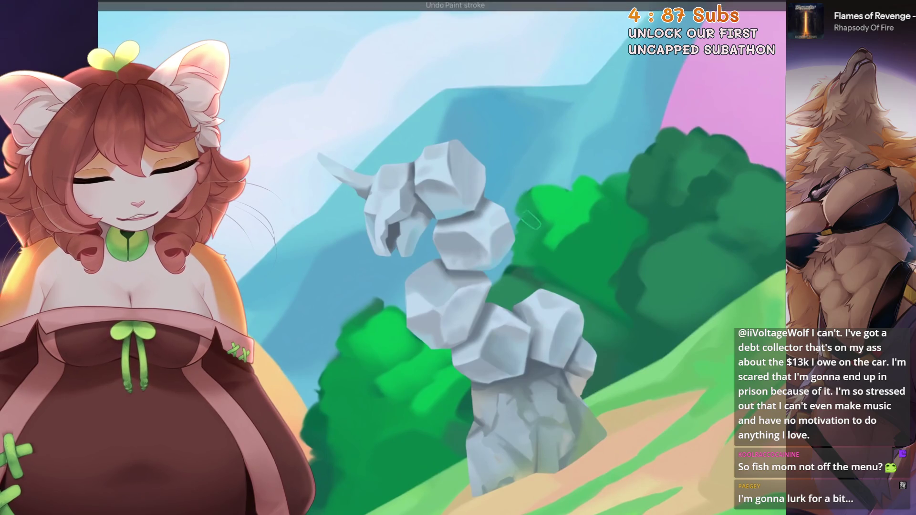
{"action": "scroll", "coordinate": [535, 249], "scroll_direction": "up", "scroll_amount": 1}
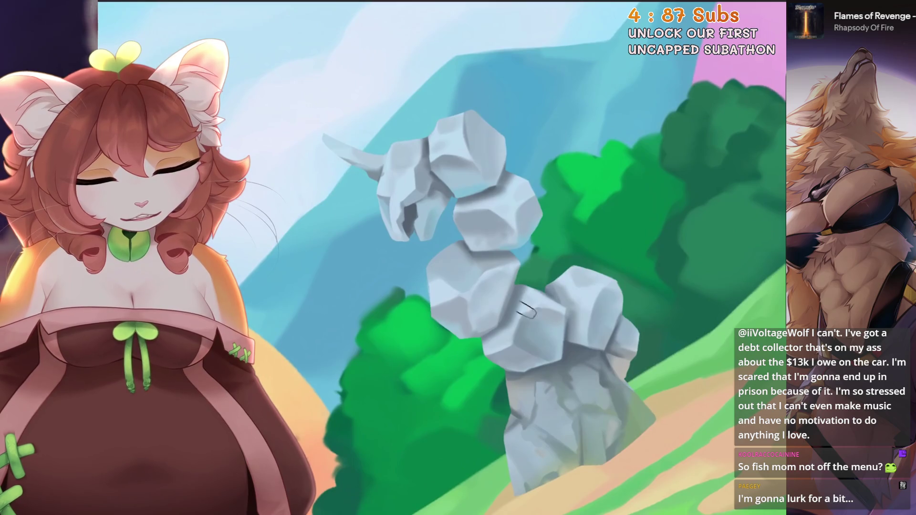
{"action": "scroll", "coordinate": [526, 311], "scroll_direction": "down", "scroll_amount": 2}
{"action": "scroll", "coordinate": [483, 296], "scroll_direction": "up", "scroll_amount": 2}
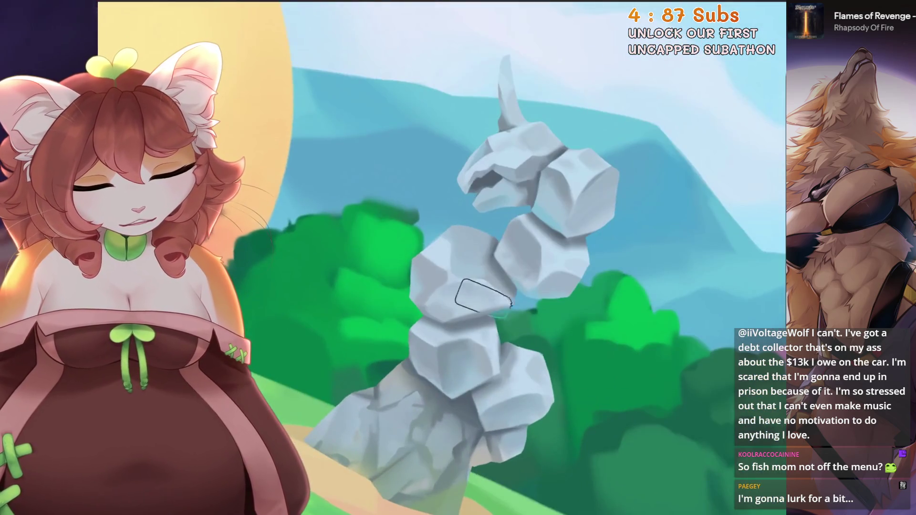
{"action": "key", "text": "5"}
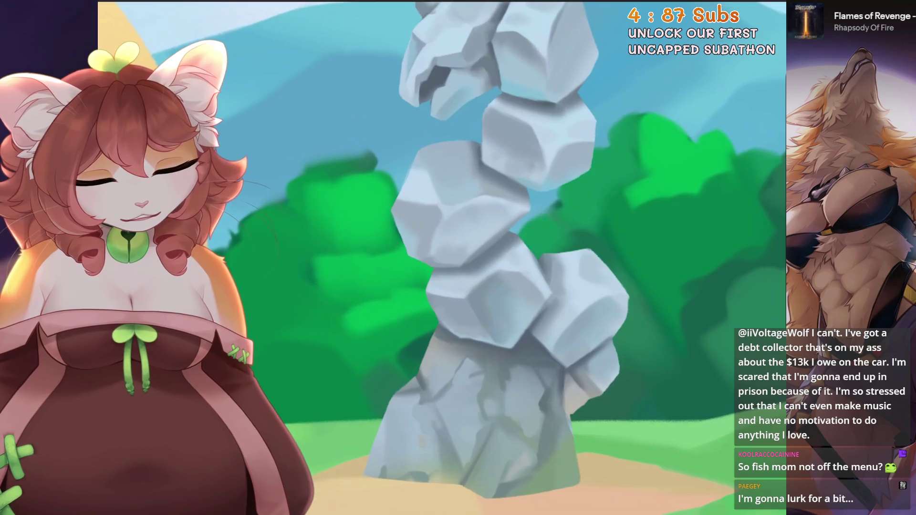
{"action": "key", "text": "ctrl+z"}
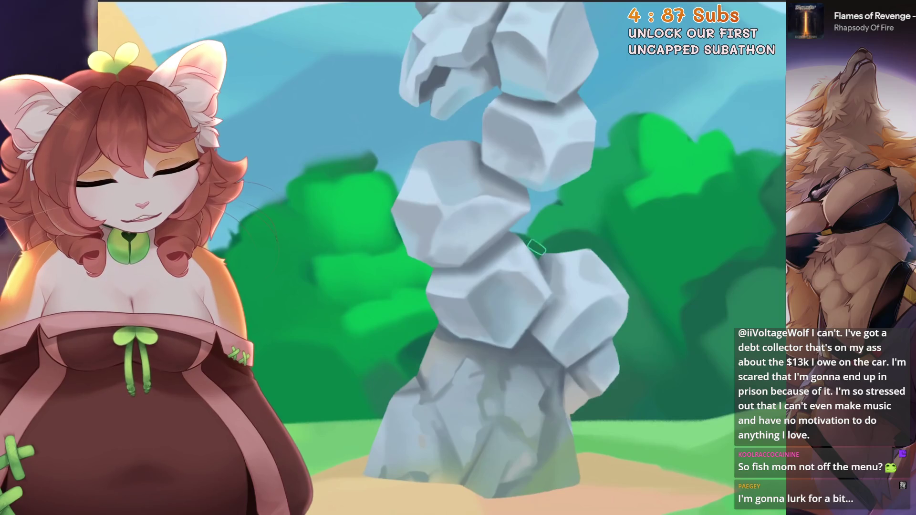
{"action": "key", "text": "ctrl+z"}
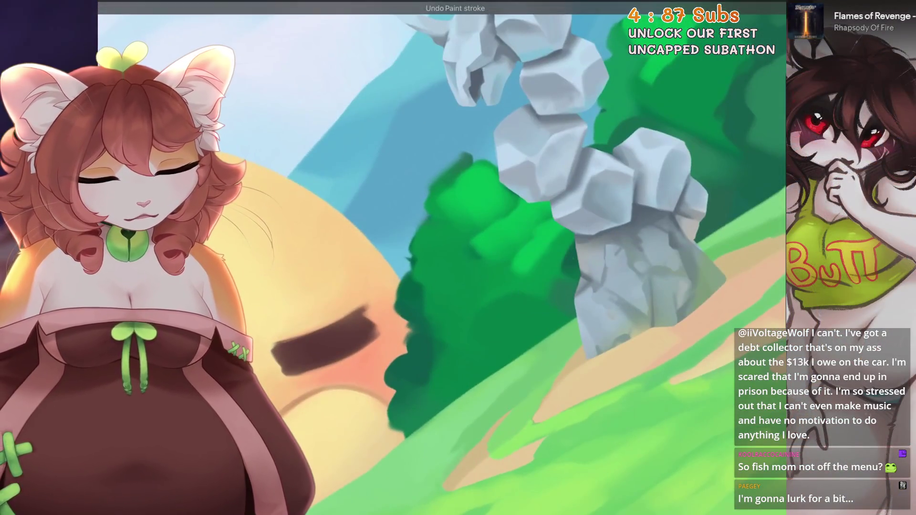
{"action": "scroll", "coordinate": [525, 191], "scroll_direction": "down", "scroll_amount": 1}
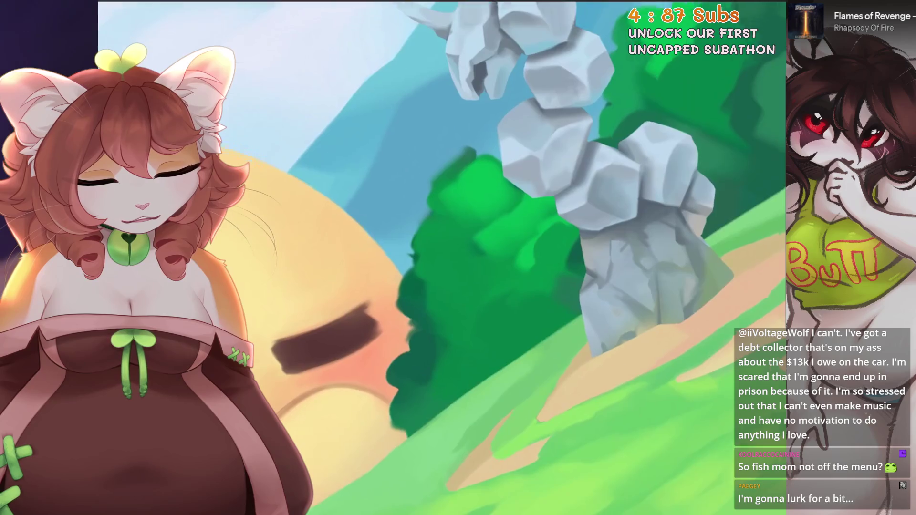
{"action": "scroll", "coordinate": [492, 325], "scroll_direction": "down", "scroll_amount": 1}
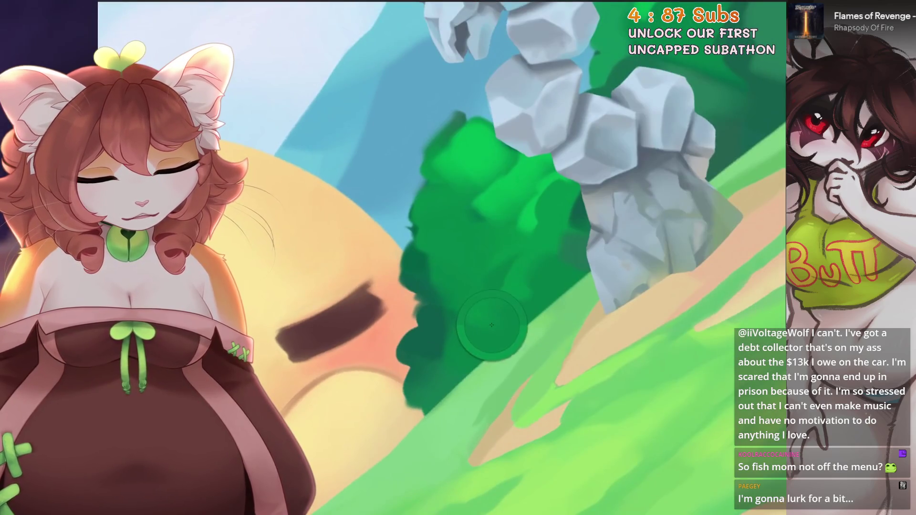
Set the brush to 16% and paint overlapping light and dark green leaf clumps on the bush.
{"action": "scroll", "coordinate": [491, 324], "scroll_direction": "up", "scroll_amount": 1}
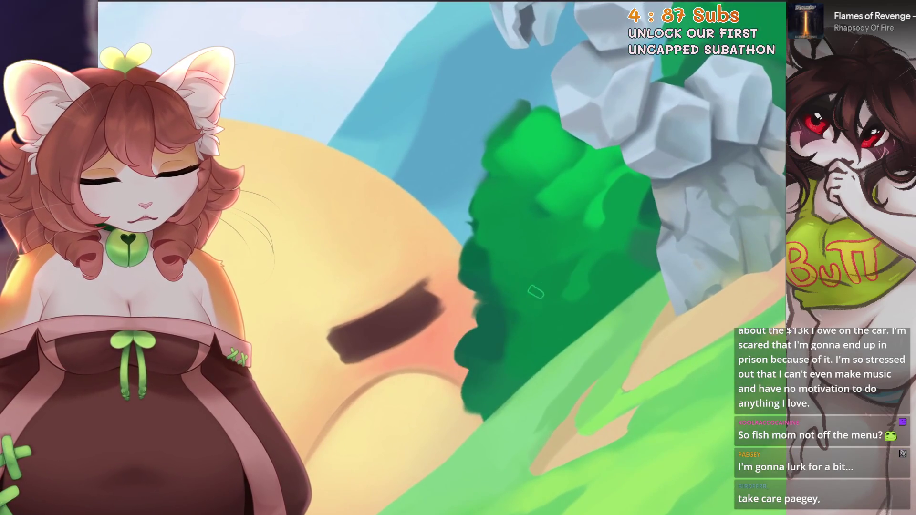
{"action": "scroll", "coordinate": [536, 292], "scroll_direction": "up", "scroll_amount": 1}
{"action": "key", "text": "bracketright"}
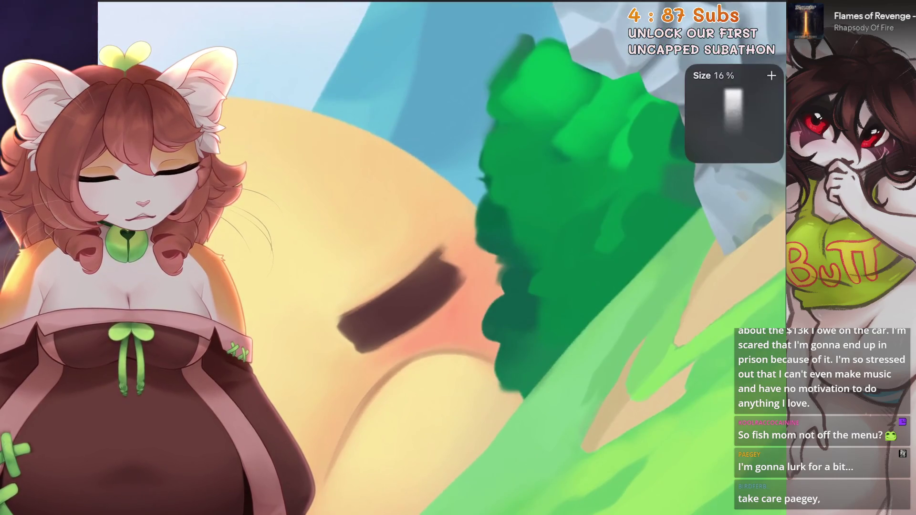
{"action": "scroll", "coordinate": [481, 287], "scroll_direction": "down", "scroll_amount": 1}
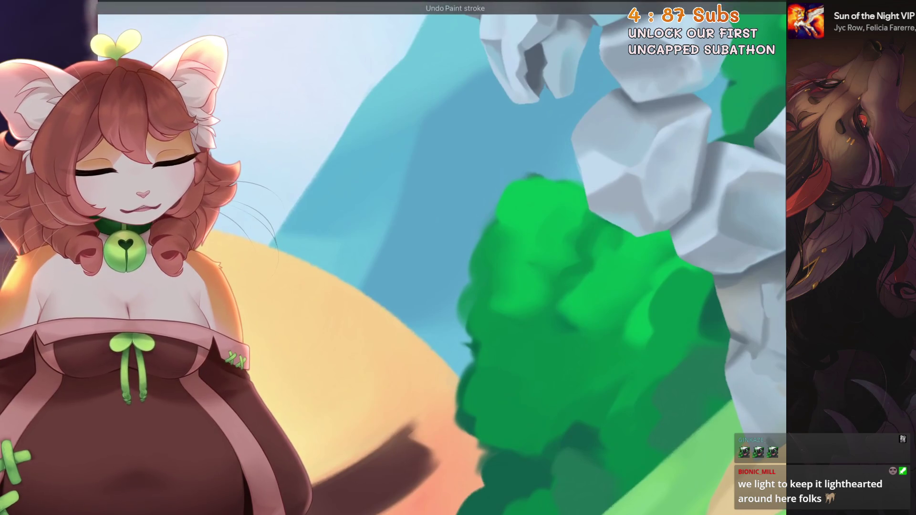
Undo the last three leaf strokes on the bush and refit the canvas to the screen.
{"action": "key", "text": "ctrl+z"}
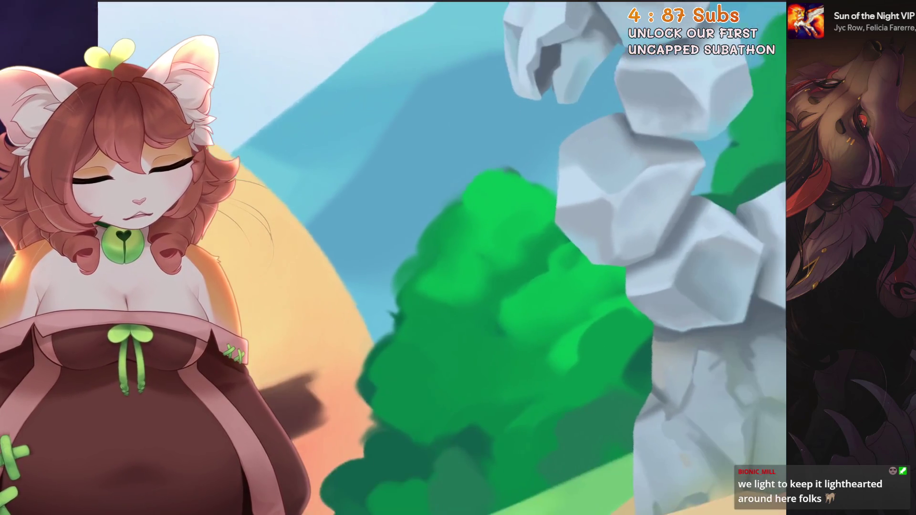
{"action": "key", "text": "ctrl+z"}
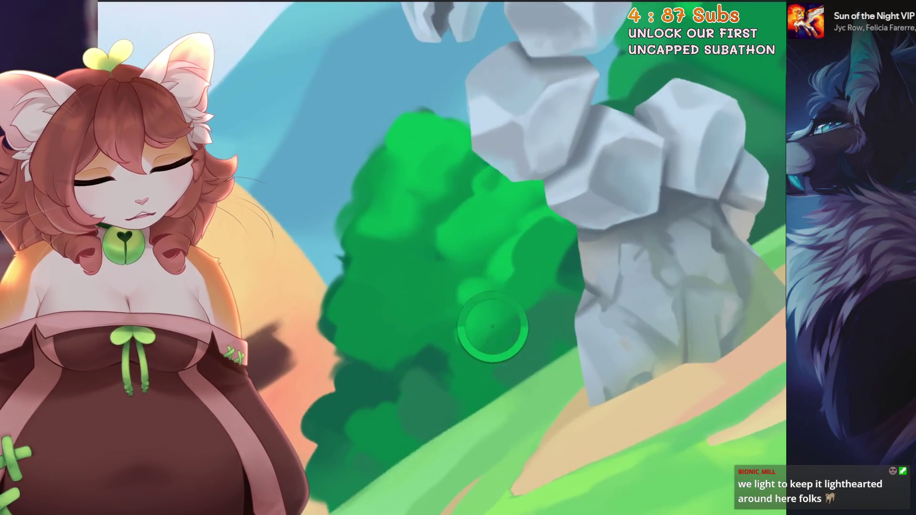
{"action": "key", "text": "ctrl+z"}
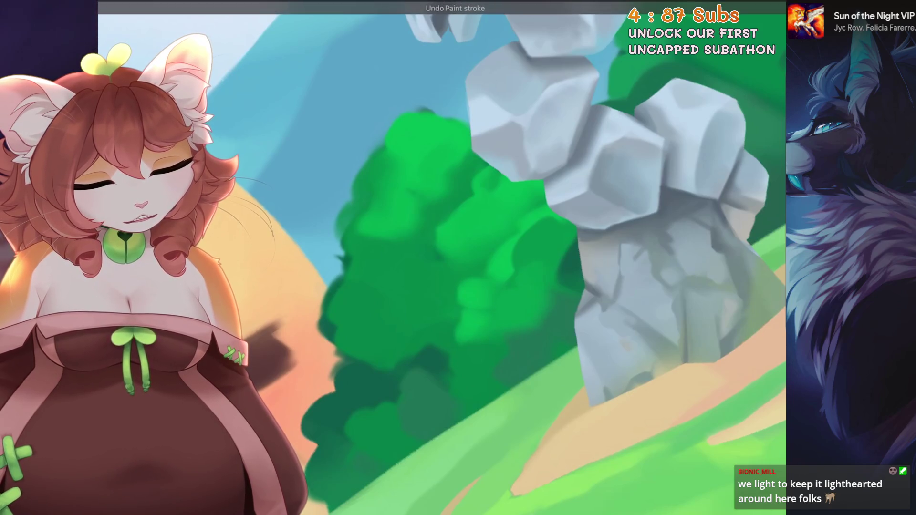
{"action": "key", "text": "ctrl+0"}
{"action": "scroll", "coordinate": [554, 268], "scroll_direction": "up", "scroll_amount": 3}
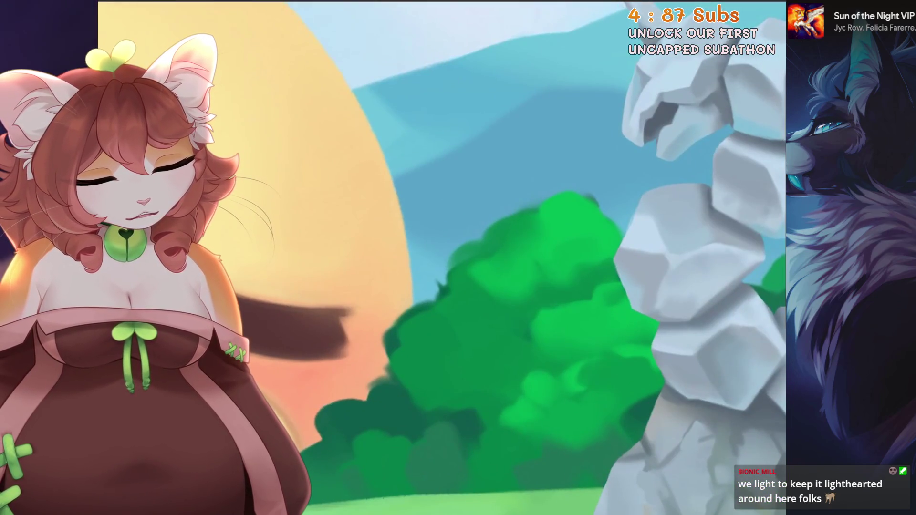
Undo four more paint strokes on the bush beside the stone pillar.
{"action": "key", "text": "ctrl+z"}
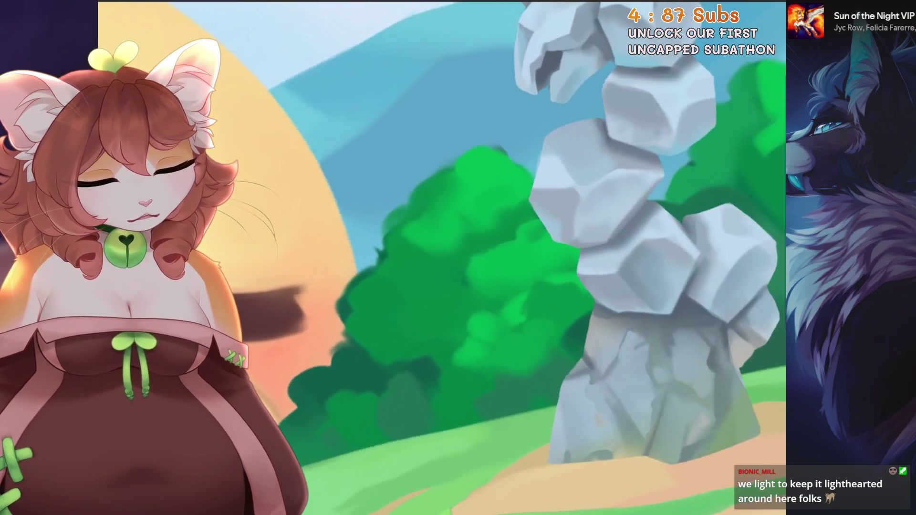
{"action": "key", "text": "ctrl+z"}
{"action": "scroll", "coordinate": [525, 258], "scroll_direction": "down", "scroll_amount": 3}
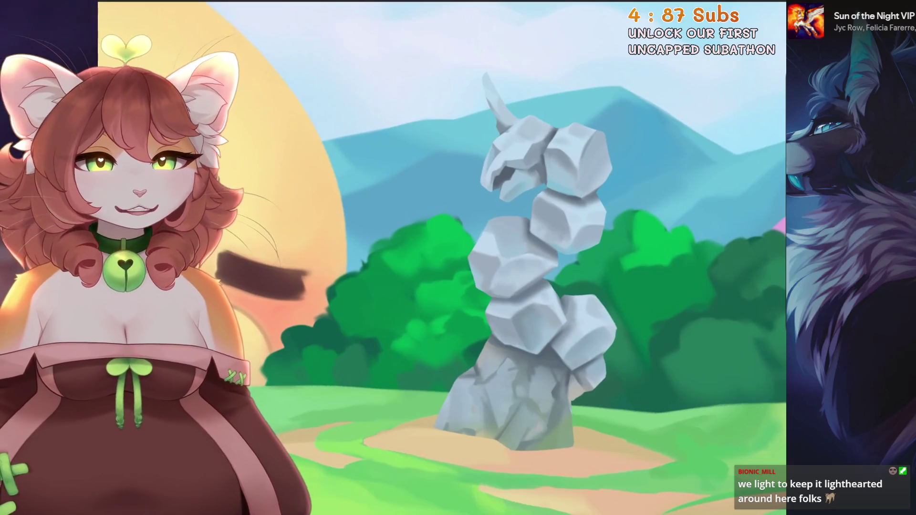
{"action": "scroll", "coordinate": [525, 258], "scroll_direction": "up", "scroll_amount": 3}
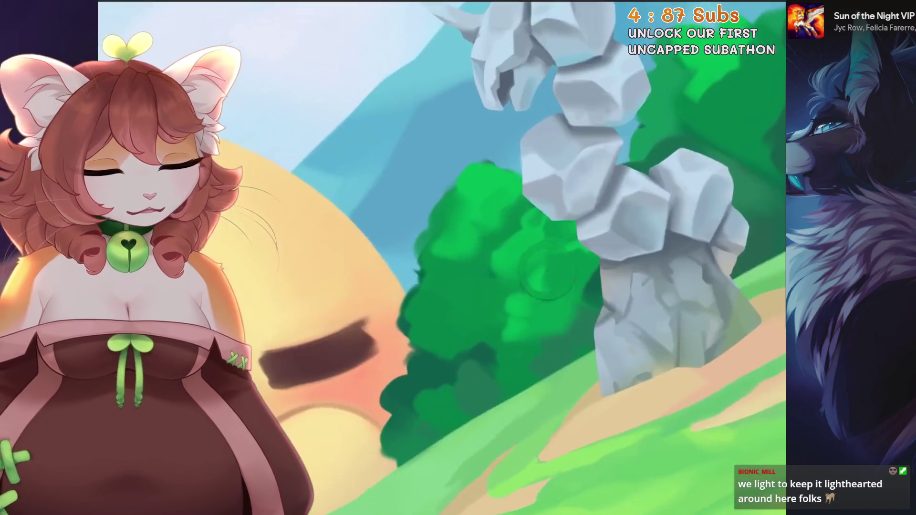
{"action": "key", "text": "ctrl+z"}
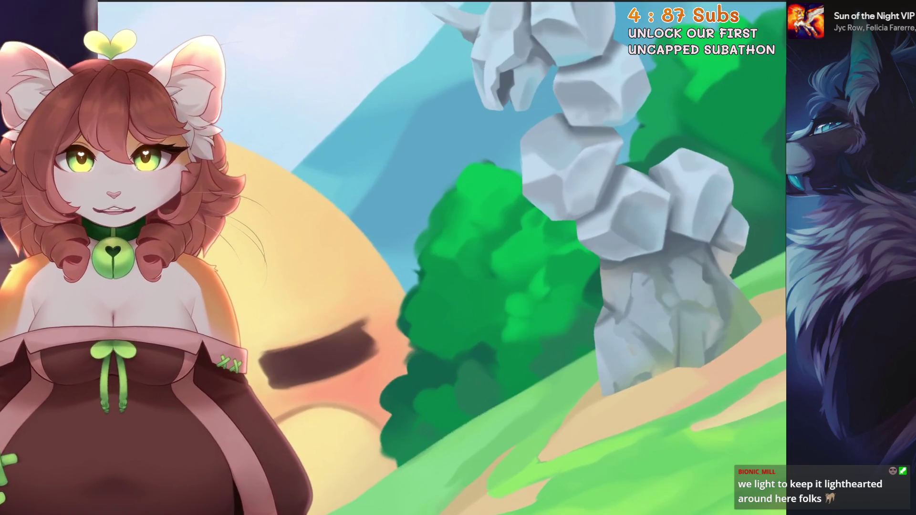
{"action": "scroll", "coordinate": [491, 273], "scroll_direction": "down", "scroll_amount": 2}
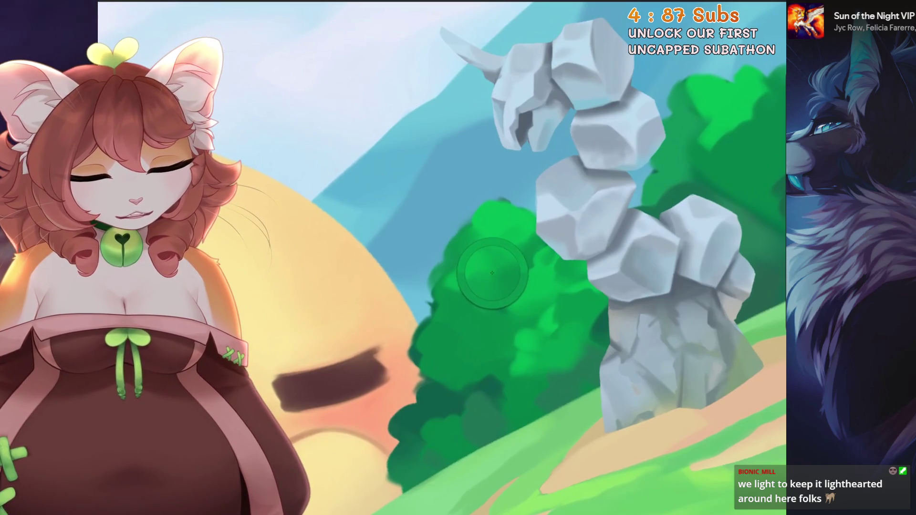
{"action": "key", "text": "ctrl+z"}
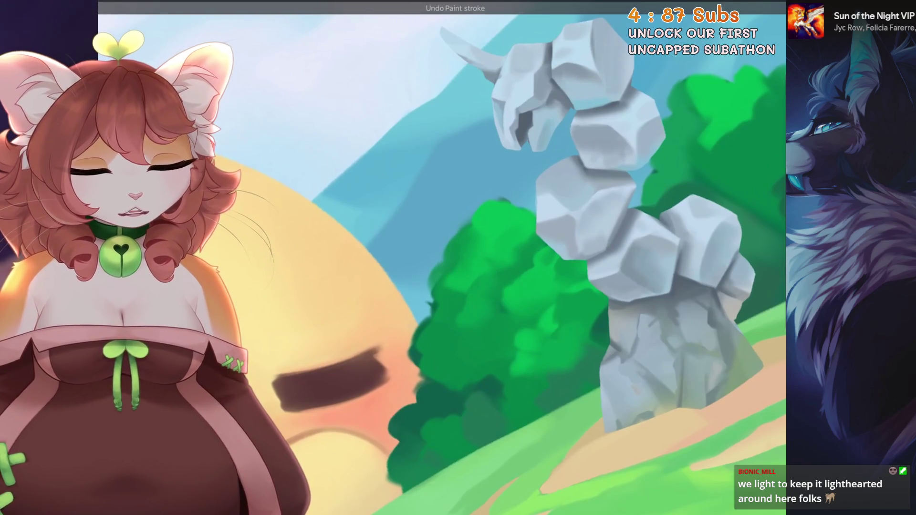
{"action": "scroll", "coordinate": [442, 257], "scroll_direction": "down", "scroll_amount": 2}
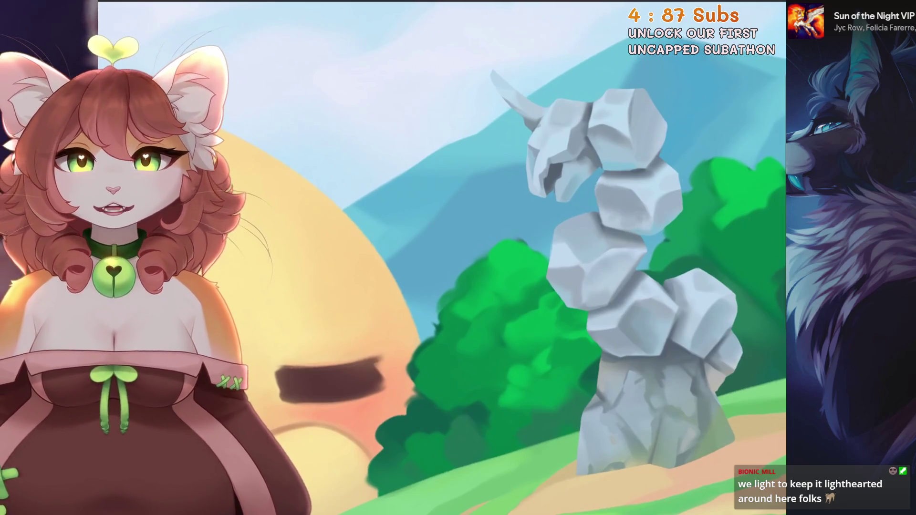
{"action": "scroll", "coordinate": [477, 286], "scroll_direction": "up", "scroll_amount": 2}
{"action": "scroll", "coordinate": [478, 286], "scroll_direction": "up", "scroll_amount": 2}
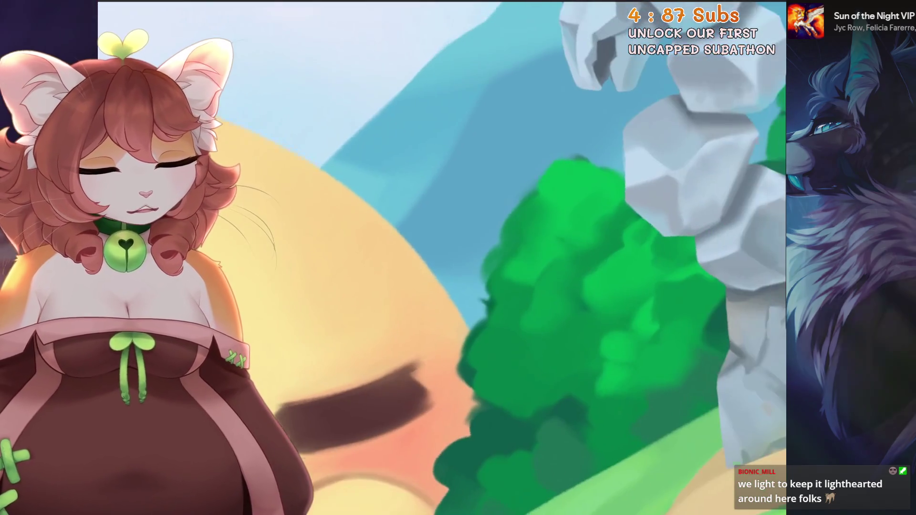
{"action": "scroll", "coordinate": [477, 286], "scroll_direction": "down", "scroll_amount": 3}
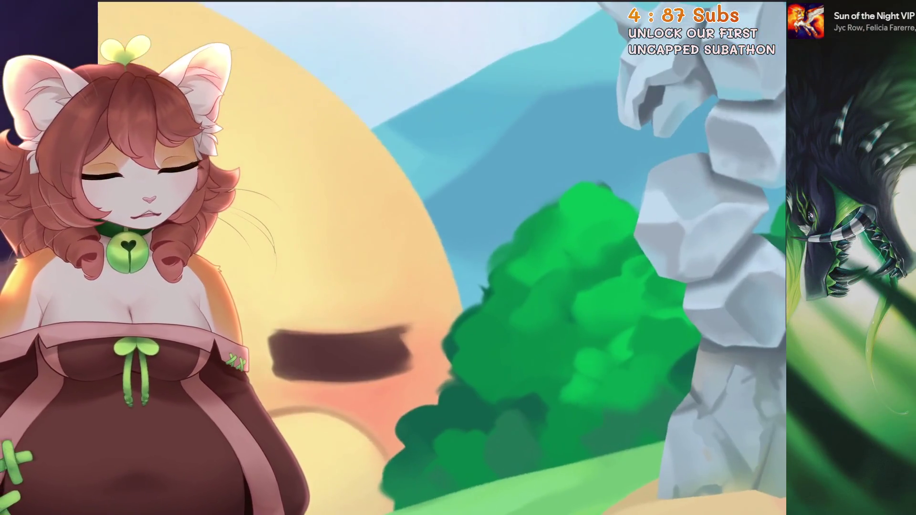
Paint bright green highlights on the bush's upper left at 24% brush, then shrink to 17% and undo.
{"action": "key", "text": "bracketright"}
{"action": "scroll", "coordinate": [477, 287], "scroll_direction": "up", "scroll_amount": 1}
{"action": "mouse_move", "coordinate": [492, 267]}
{"action": "left_mouse_down"}
{"action": "mouse_move", "coordinate": [549, 201]}
{"action": "mouse_move", "coordinate": [520, 262]}
{"action": "left_mouse_up"}
{"action": "key", "text": "bracketleft"}
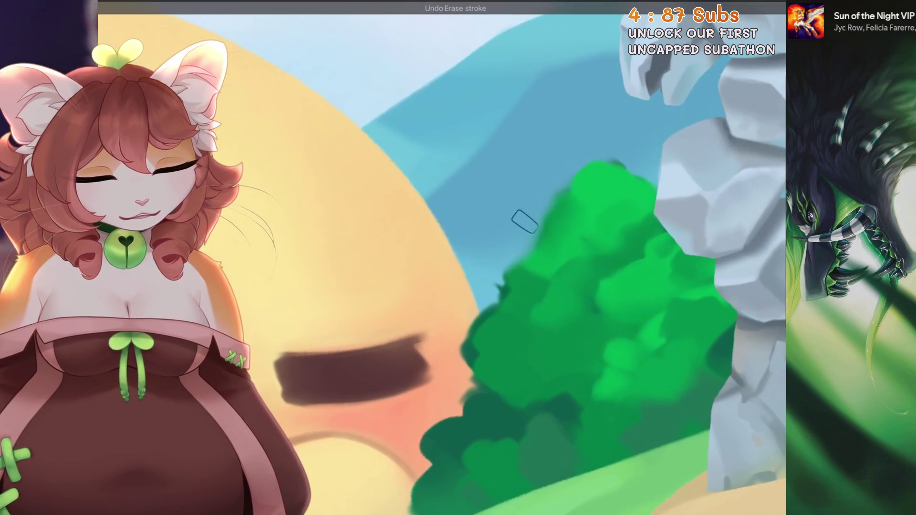
{"action": "scroll", "coordinate": [494, 262], "scroll_direction": "down", "scroll_amount": 1}
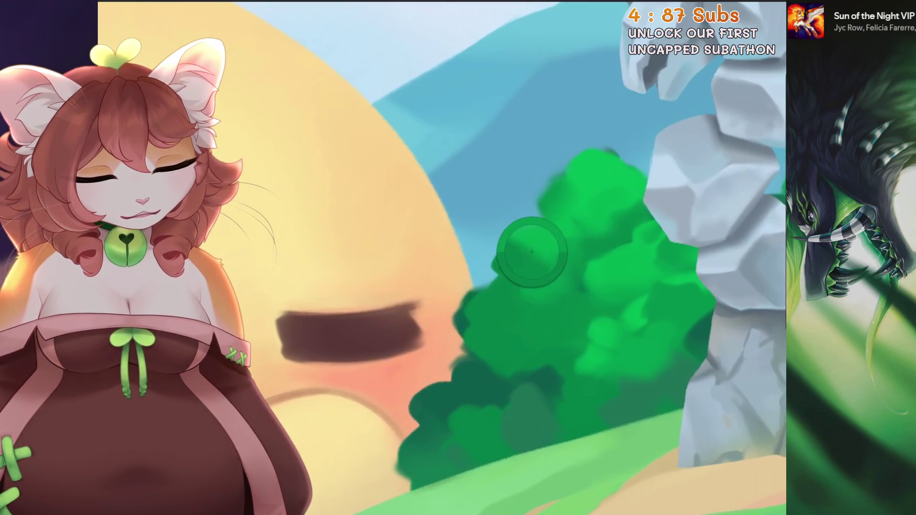
{"action": "key", "text": "ctrl+z"}
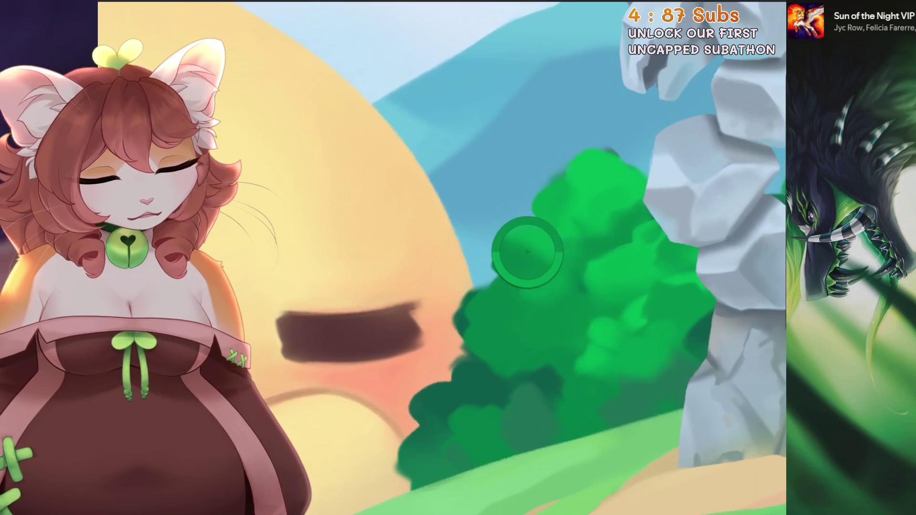
{"action": "scroll", "coordinate": [541, 198], "scroll_direction": "up", "scroll_amount": 2}
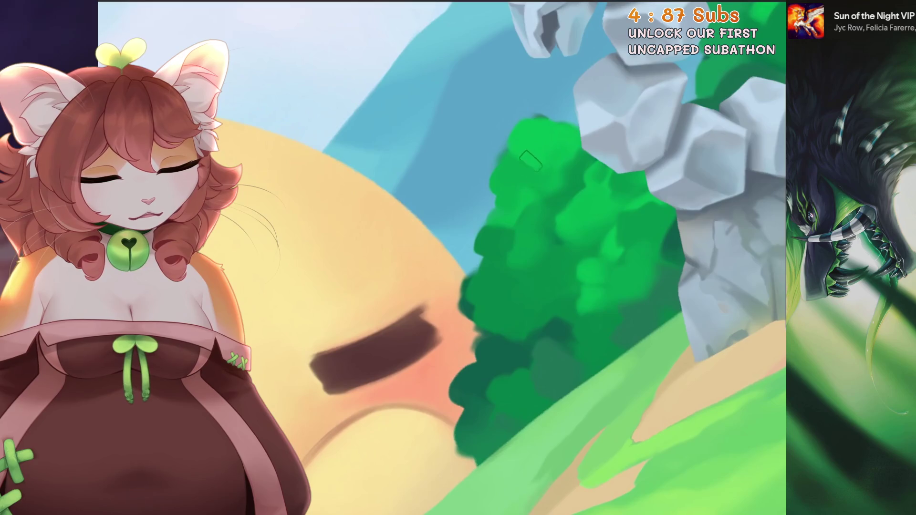
Reframe the whole illustration, then try another highlight stroke over the bush and undo it.
{"action": "left_click_drag", "start_coordinate": [553, 171], "coordinate": [594, 221]}
{"action": "key", "text": "ctrl+0"}
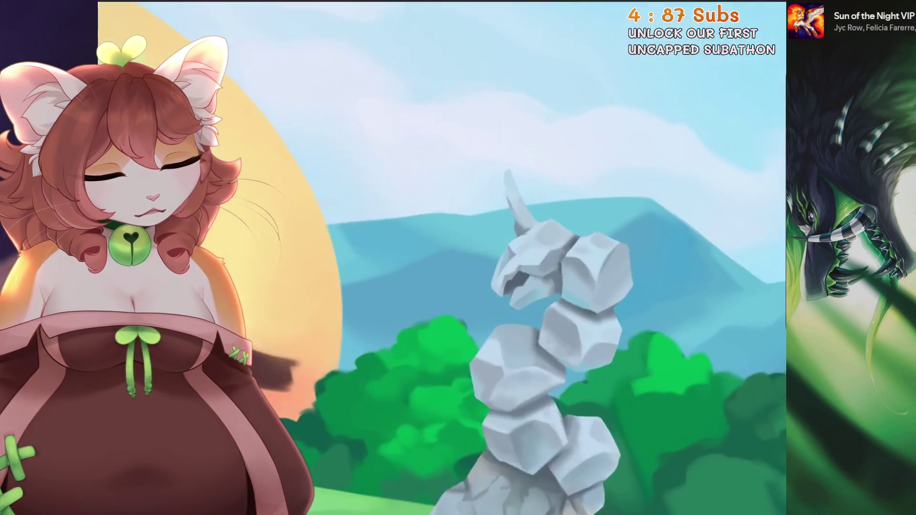
{"action": "scroll", "coordinate": [615, 223], "scroll_direction": "up", "scroll_amount": 3}
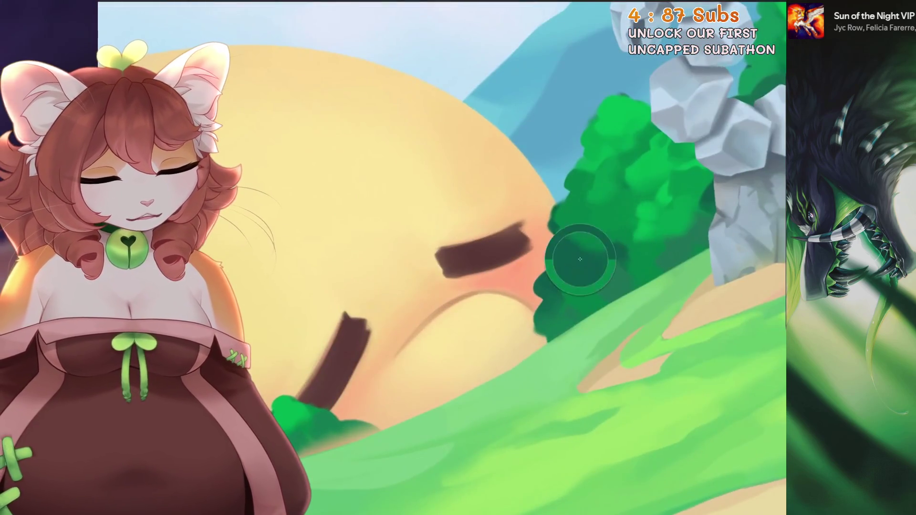
{"action": "scroll", "coordinate": [615, 222], "scroll_direction": "up", "scroll_amount": 1}
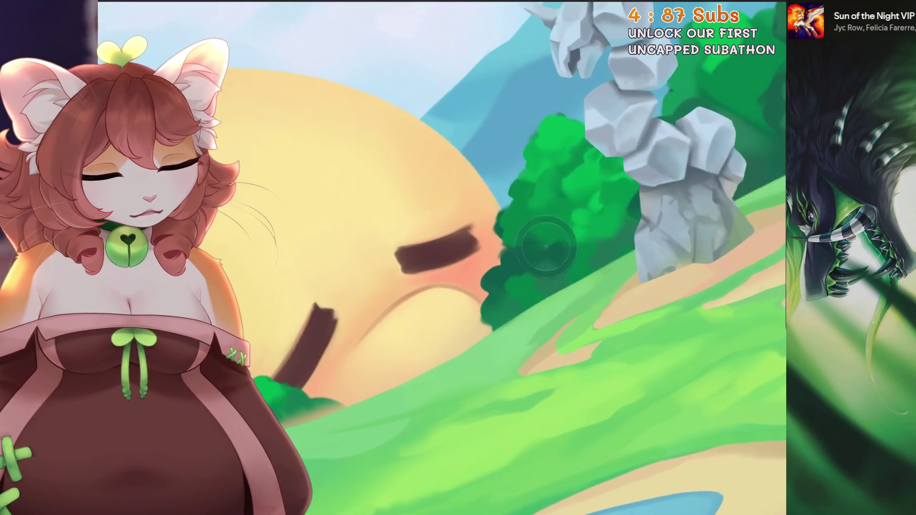
{"action": "left_click_drag", "start_coordinate": [559, 255], "coordinate": [546, 236]}
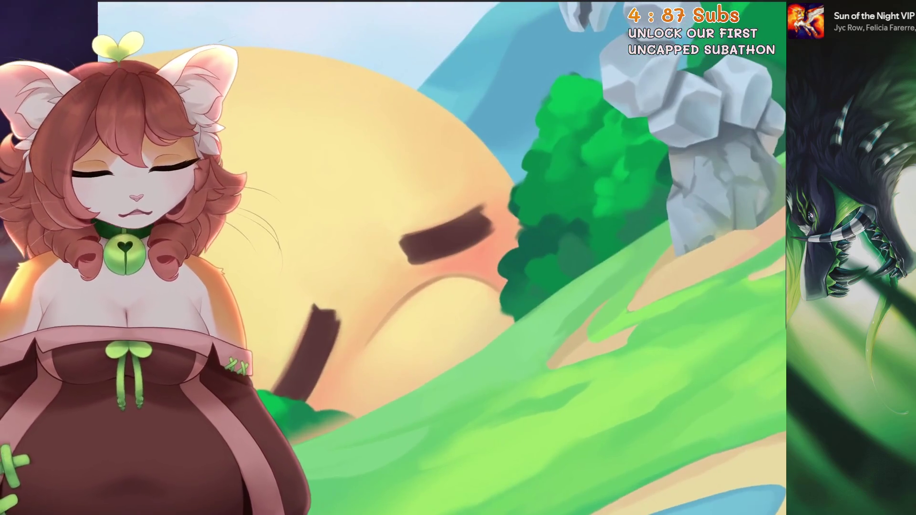
{"action": "key", "text": "ctrl+z"}
{"action": "scroll", "coordinate": [441, 258], "scroll_direction": "down", "scroll_amount": 2}
{"action": "scroll", "coordinate": [442, 257], "scroll_direction": "down", "scroll_amount": 2}
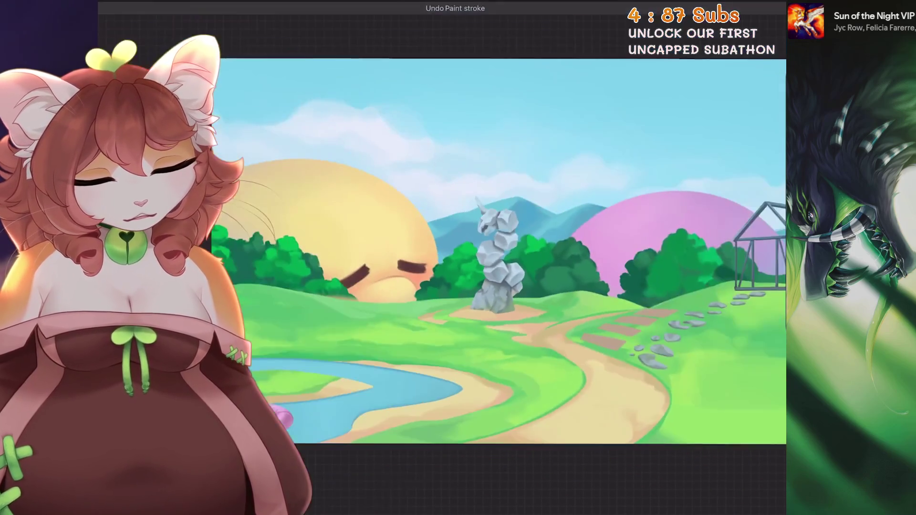
{"action": "scroll", "coordinate": [534, 260], "scroll_direction": "up", "scroll_amount": 4}
{"action": "left_click", "coordinate": [534, 260]}
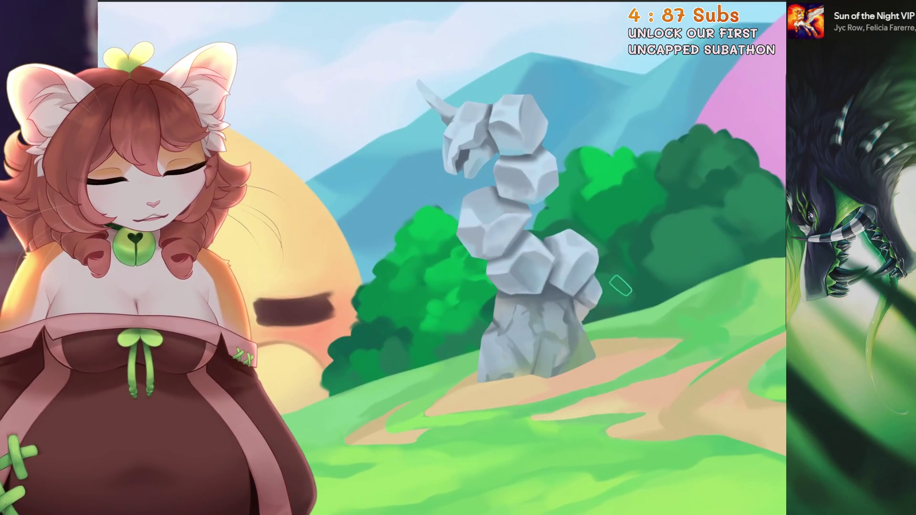
{"action": "mouse_move", "coordinate": [585, 251]}
{"action": "left_mouse_down"}
{"action": "mouse_move", "coordinate": [621, 267]}
{"action": "mouse_move", "coordinate": [644, 295]}
{"action": "left_mouse_up"}
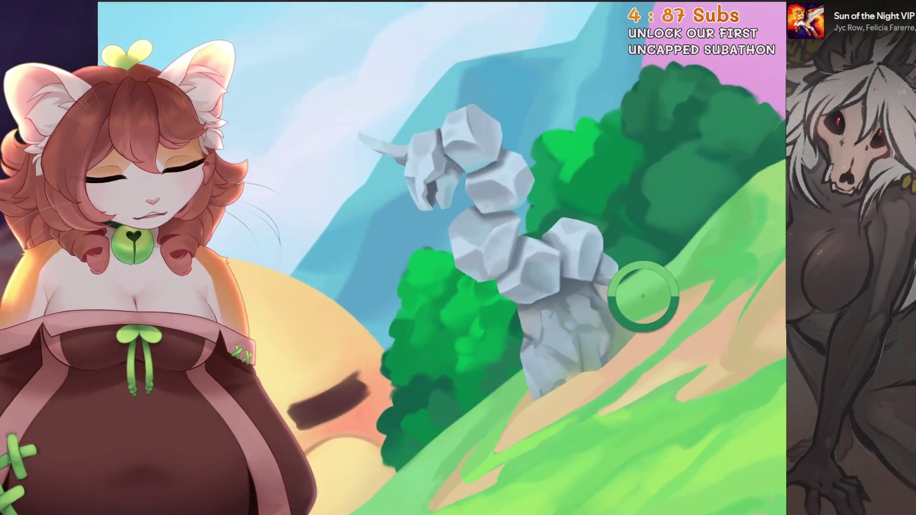
{"action": "left_click_drag", "start_coordinate": [603, 171], "coordinate": [593, 167]}
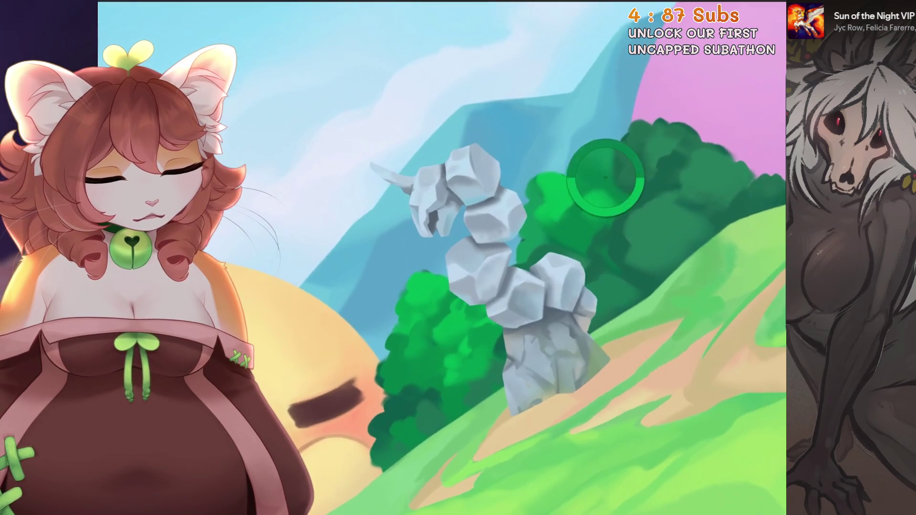
{"action": "left_click_drag", "start_coordinate": [611, 204], "coordinate": [621, 197]}
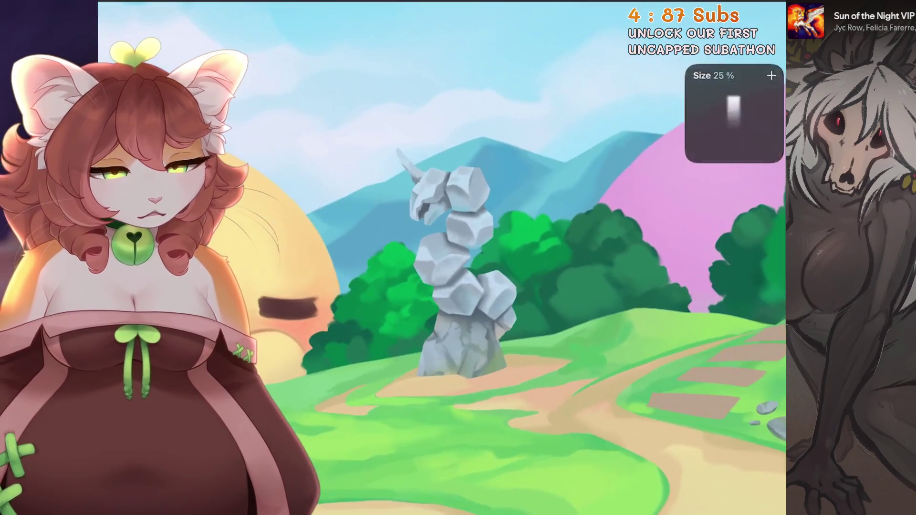
{"action": "left_click", "coordinate": [621, 196], "text": "alt"}
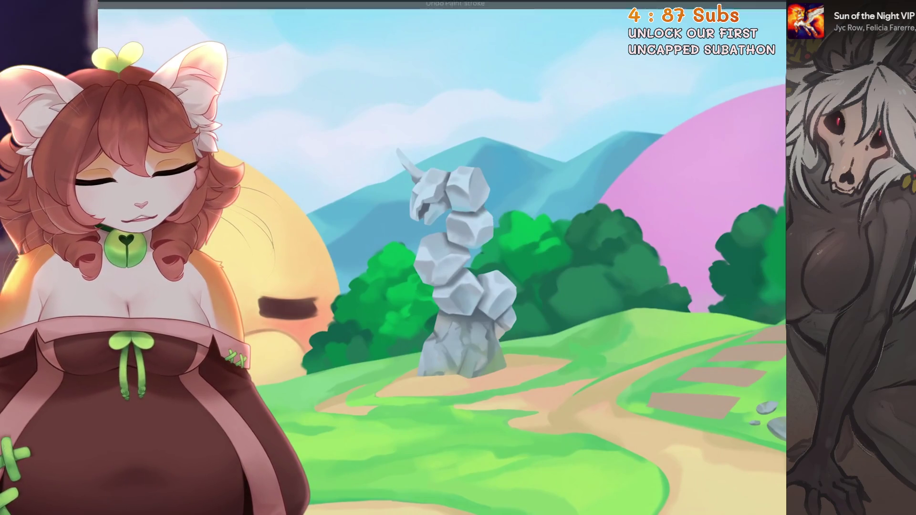
{"action": "scroll", "coordinate": [476, 220], "scroll_direction": "up", "scroll_amount": 3}
{"action": "left_click_drag", "start_coordinate": [477, 210], "coordinate": [480, 267]}
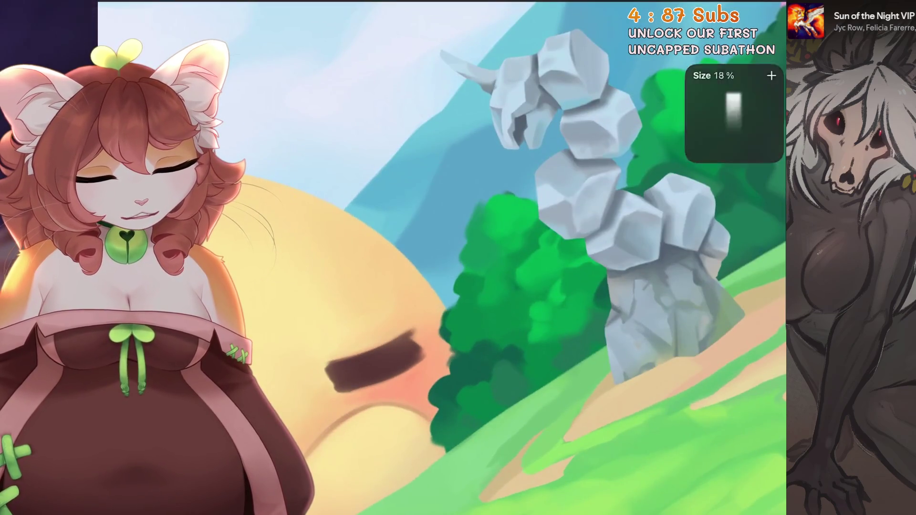
{"action": "key", "text": "ctrl+z"}
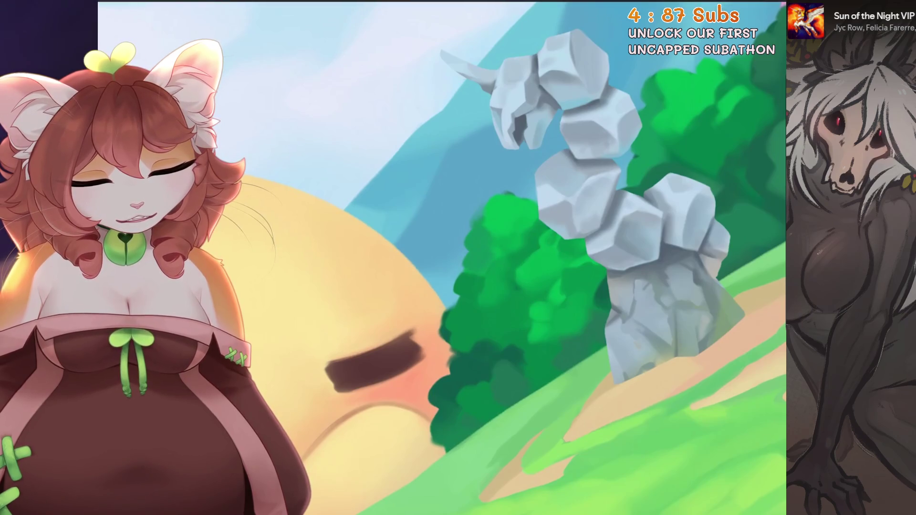
{"action": "mouse_move", "coordinate": [475, 275]}
{"action": "left_mouse_down"}
{"action": "mouse_move", "coordinate": [442, 296]}
{"action": "mouse_move", "coordinate": [424, 291]}
{"action": "left_mouse_up"}
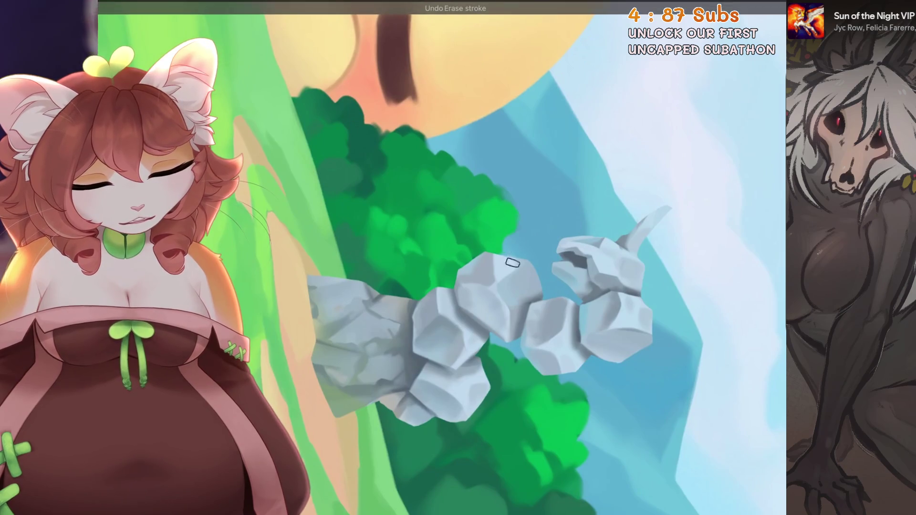
Fit the painting to the screen and undo the latest dark green bush strokes.
{"action": "key", "text": "ctrl+0"}
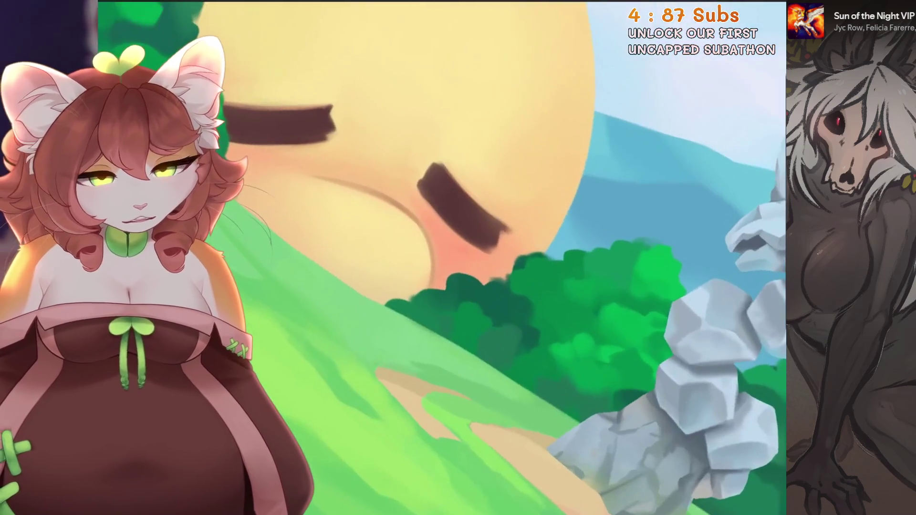
{"action": "key", "text": "ctrl+z"}
{"action": "key", "text": "ctrl+shift+z"}
{"action": "key", "text": "ctrl+z"}
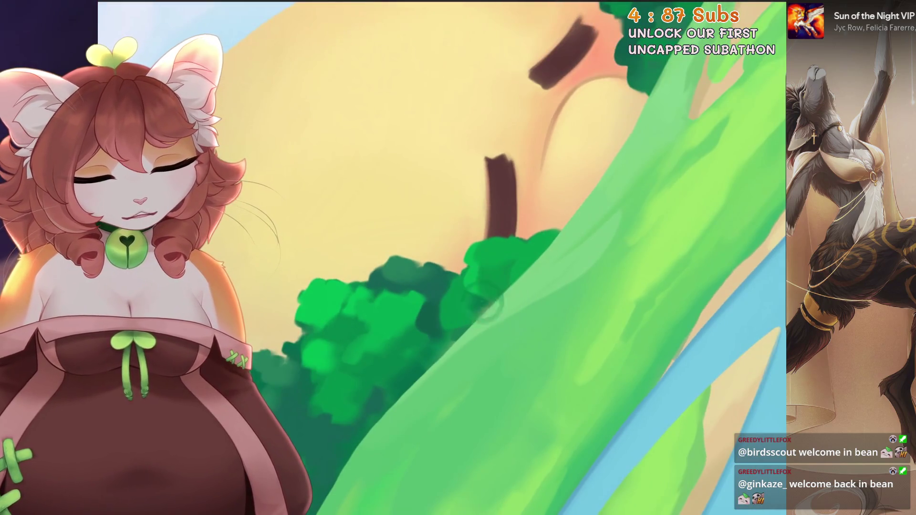
Undo recent bush strokes while sampling greens from the hill and the bushes.
{"action": "key", "text": "ctrl+z"}
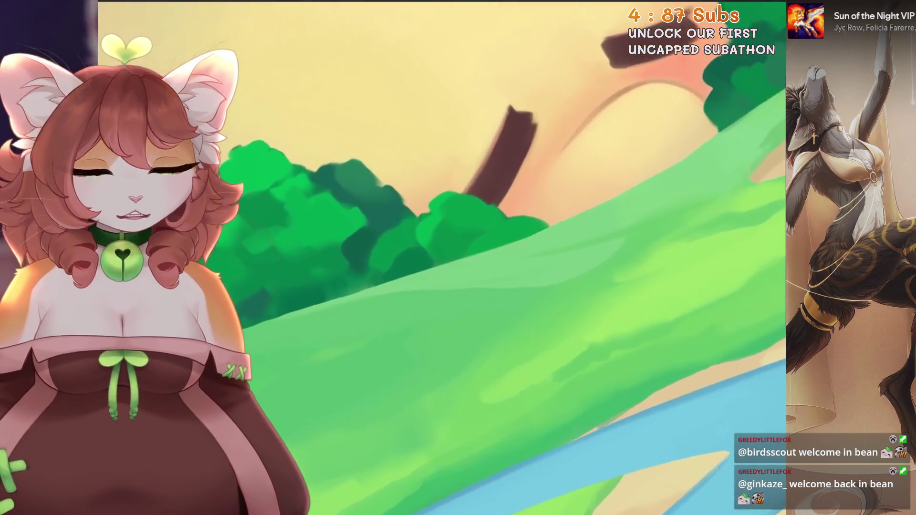
{"action": "left_click", "coordinate": [464, 347]}
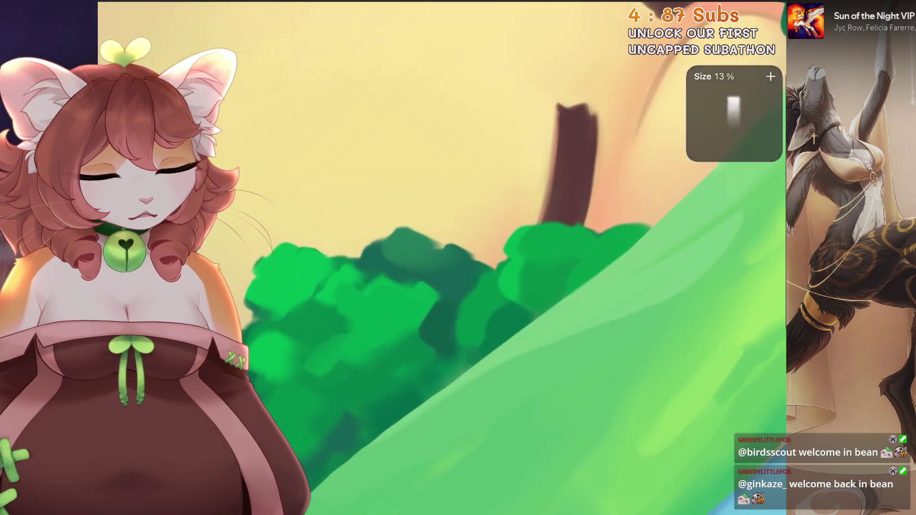
{"action": "key", "text": "ctrl+z"}
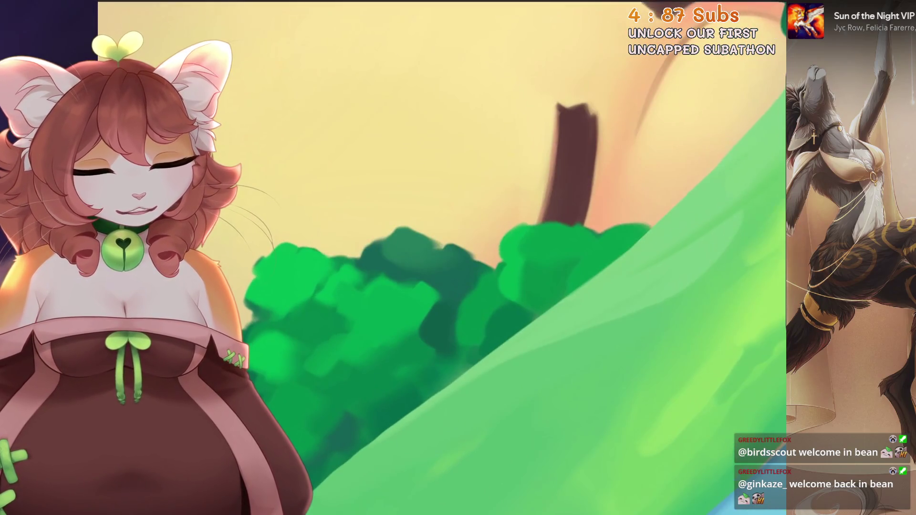
{"action": "left_click", "coordinate": [511, 296]}
{"action": "key", "text": "ctrl+z"}
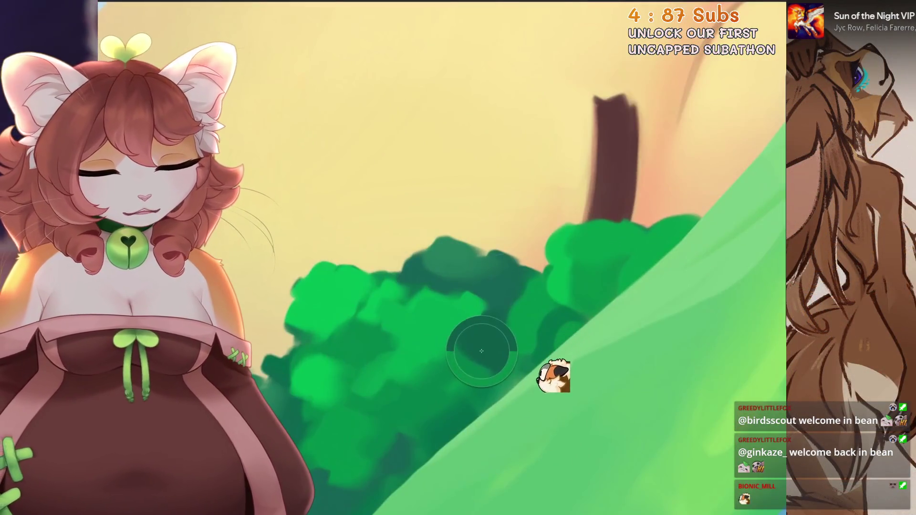
{"action": "key", "text": "ctrl+z"}
Undo two more unwanted strokes on the bushes.
{"action": "scroll", "coordinate": [523, 270], "scroll_direction": "up", "scroll_amount": 5}
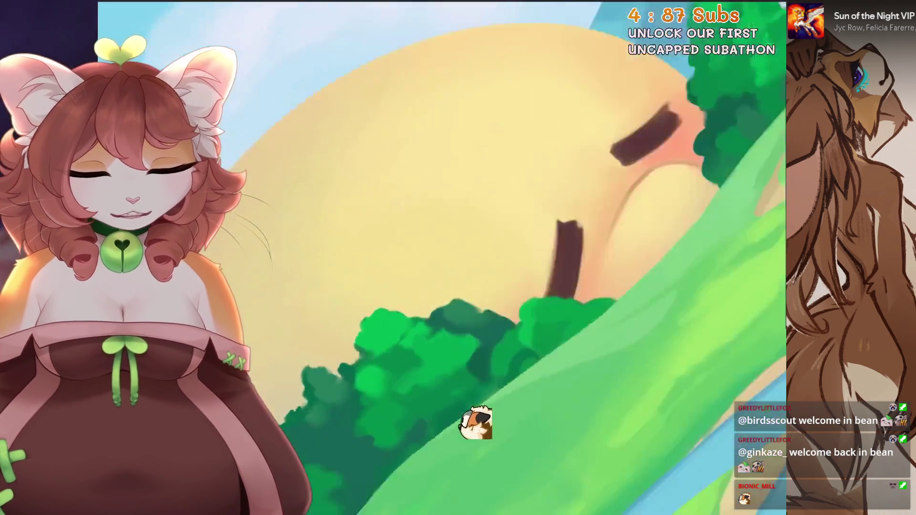
{"action": "key", "text": "ctrl+z"}
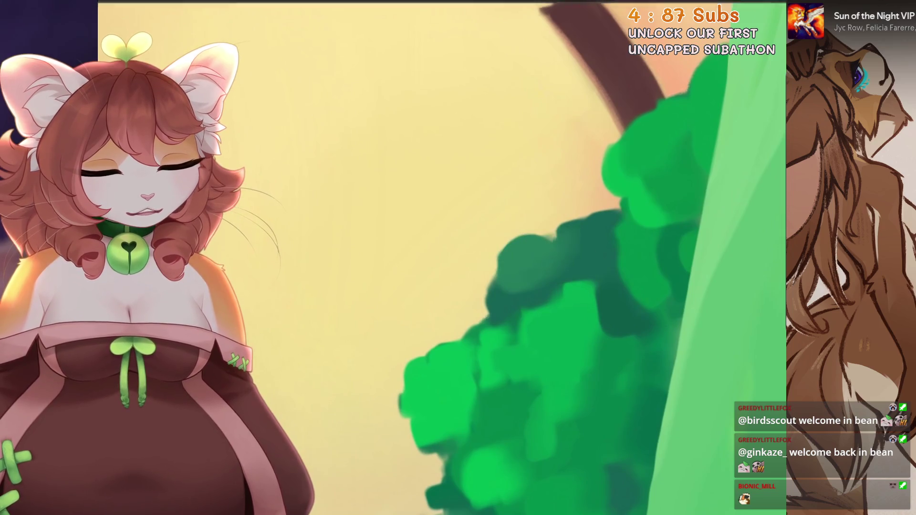
{"action": "key", "text": "ctrl+z"}
{"action": "scroll", "coordinate": [524, 257], "scroll_direction": "down", "scroll_amount": 3}
{"action": "scroll", "coordinate": [523, 258], "scroll_direction": "down", "scroll_amount": 3}
{"action": "scroll", "coordinate": [523, 257], "scroll_direction": "up", "scroll_amount": 3}
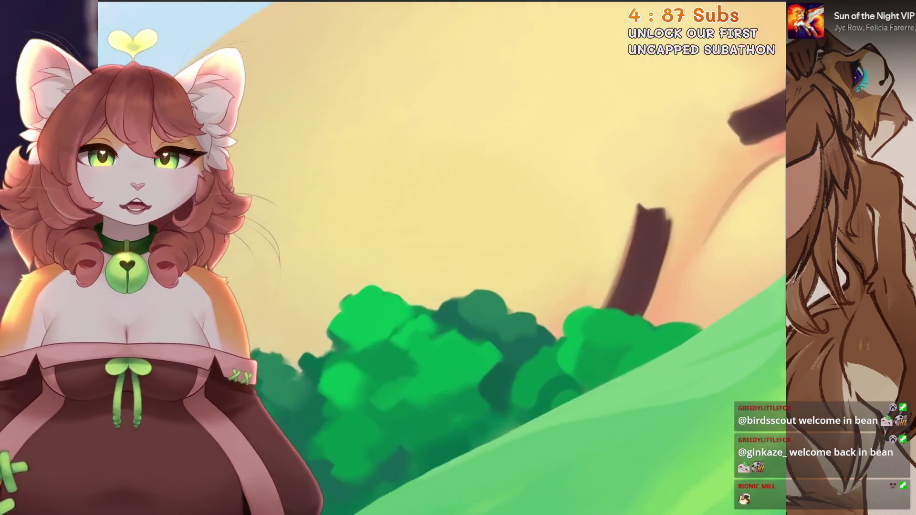
Sample a darker green and other bush greens with the eyedropper.
{"action": "left_click", "coordinate": [567, 264], "text": "alt"}
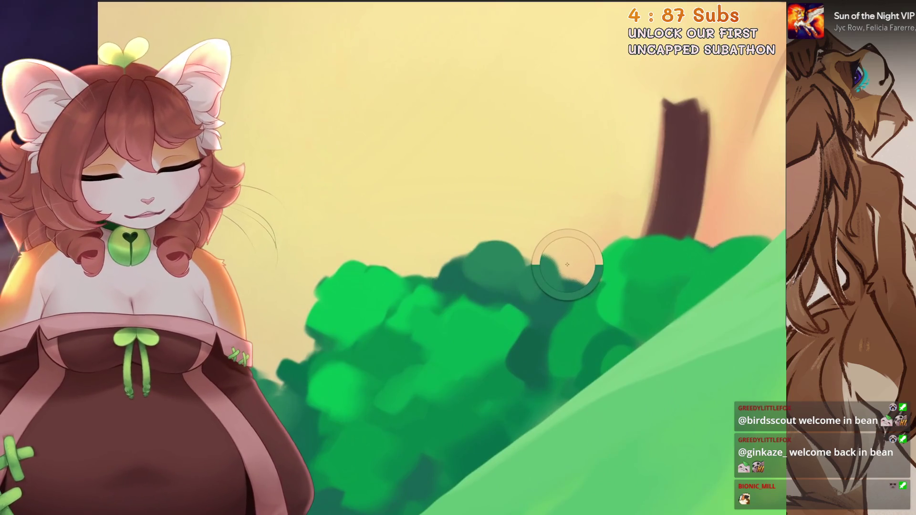
{"action": "left_click_drag", "start_coordinate": [567, 264], "coordinate": [508, 321]}
{"action": "scroll", "coordinate": [507, 321], "scroll_direction": "up", "scroll_amount": 2}
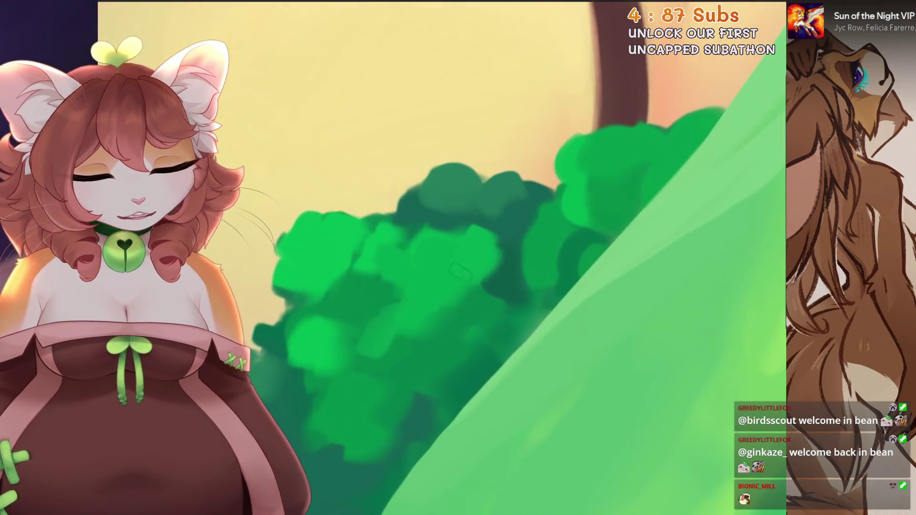
{"action": "scroll", "coordinate": [442, 258], "scroll_direction": "down", "scroll_amount": 3}
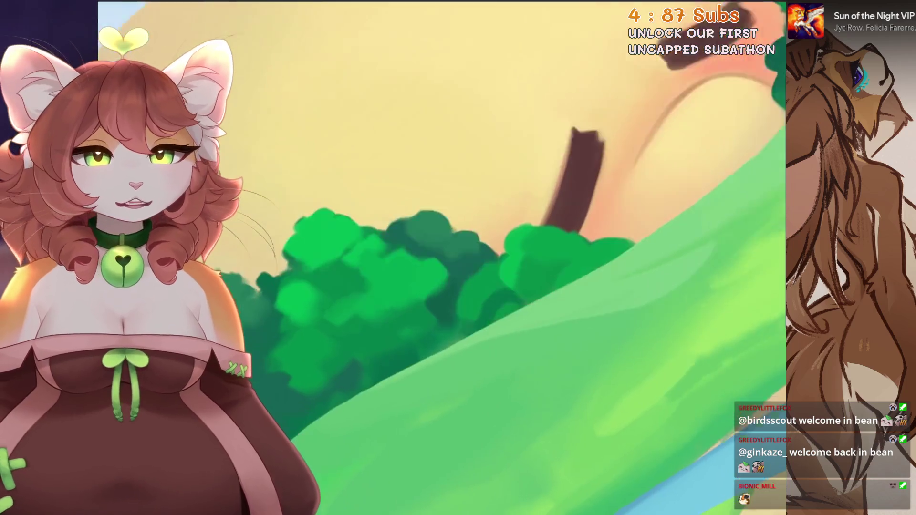
{"action": "scroll", "coordinate": [442, 258], "scroll_direction": "up", "scroll_amount": 3}
{"action": "mouse_move", "coordinate": [465, 280]}
{"action": "left_mouse_down"}
{"action": "mouse_move", "coordinate": [540, 294]}
{"action": "mouse_move", "coordinate": [506, 309]}
{"action": "left_mouse_up"}
{"action": "scroll", "coordinate": [541, 294], "scroll_direction": "down", "scroll_amount": 2}
{"action": "left_click", "coordinate": [541, 294], "text": "alt"}
Pick one more bush green for the leafy clumps.
{"action": "scroll", "coordinate": [442, 258], "scroll_direction": "down", "scroll_amount": 3}
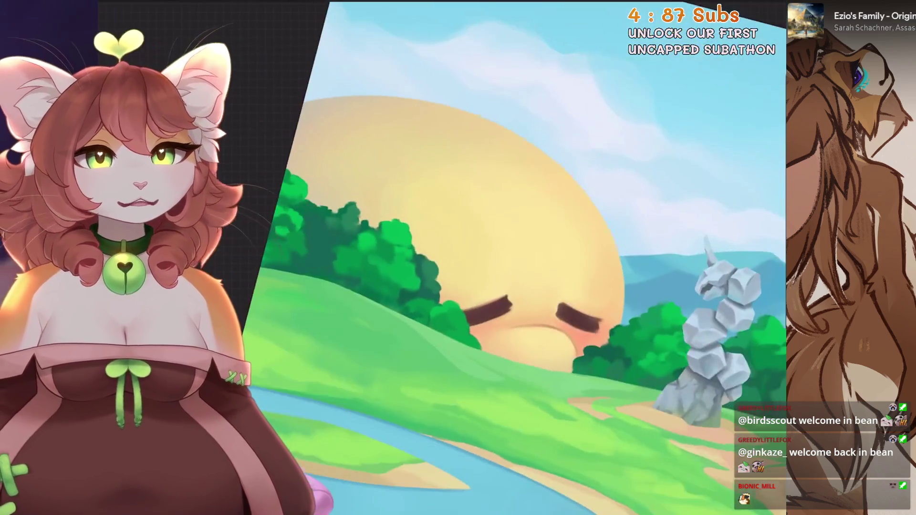
{"action": "scroll", "coordinate": [442, 258], "scroll_direction": "up", "scroll_amount": 3}
{"action": "left_click", "coordinate": [557, 300]}
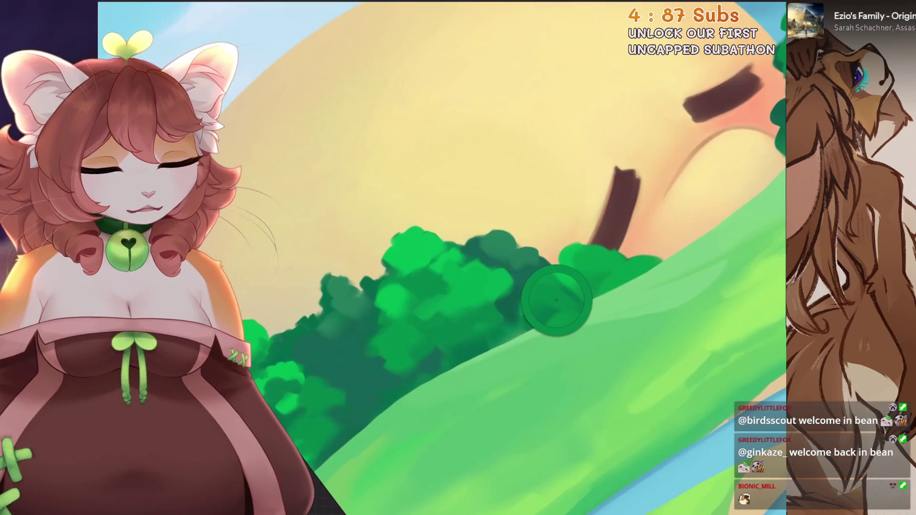
{"action": "scroll", "coordinate": [556, 301], "scroll_direction": "up", "scroll_amount": 2}
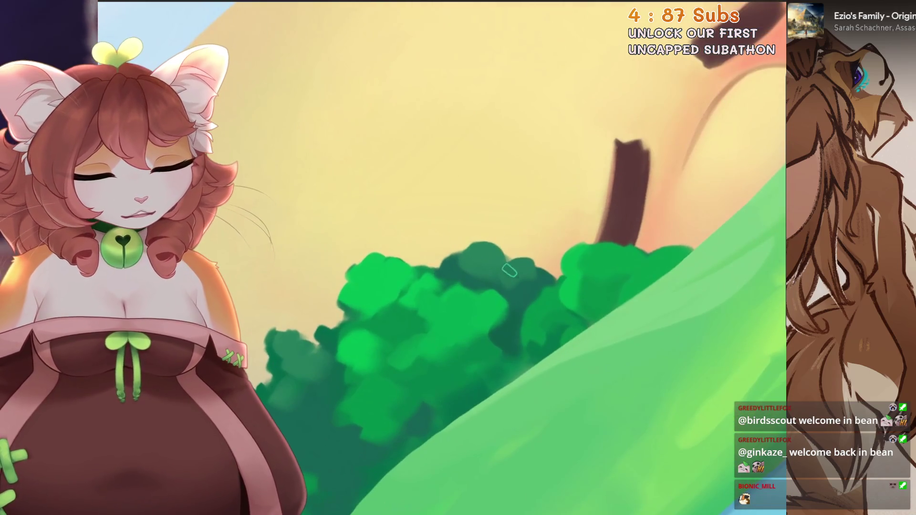
{"action": "scroll", "coordinate": [620, 224], "scroll_direction": "down", "scroll_amount": 3}
{"action": "scroll", "coordinate": [620, 224], "scroll_direction": "up", "scroll_amount": 3}
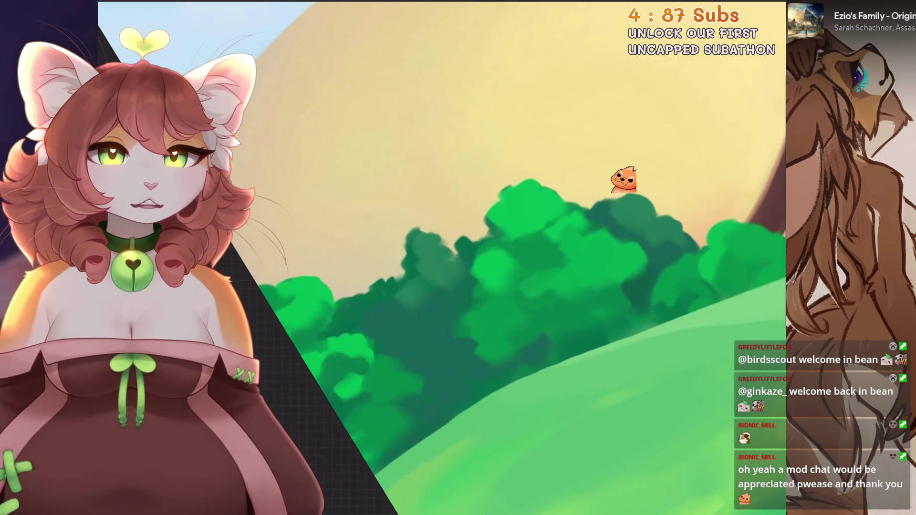
Rotate onto the dark-green bush tops, paint small clumps, and undo the stray stroke.
{"action": "scroll", "coordinate": [527, 281], "scroll_direction": "up", "scroll_amount": 2}
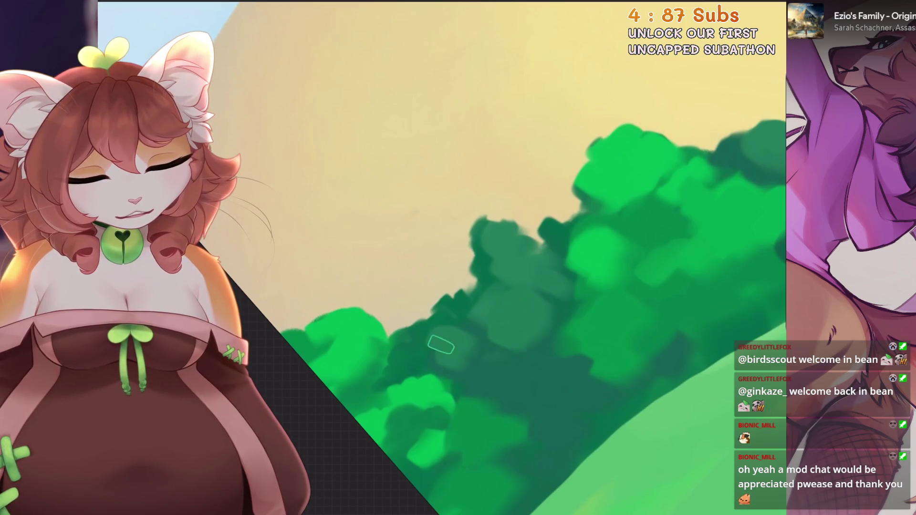
{"action": "left_click_drag", "start_coordinate": [434, 337], "coordinate": [501, 348]}
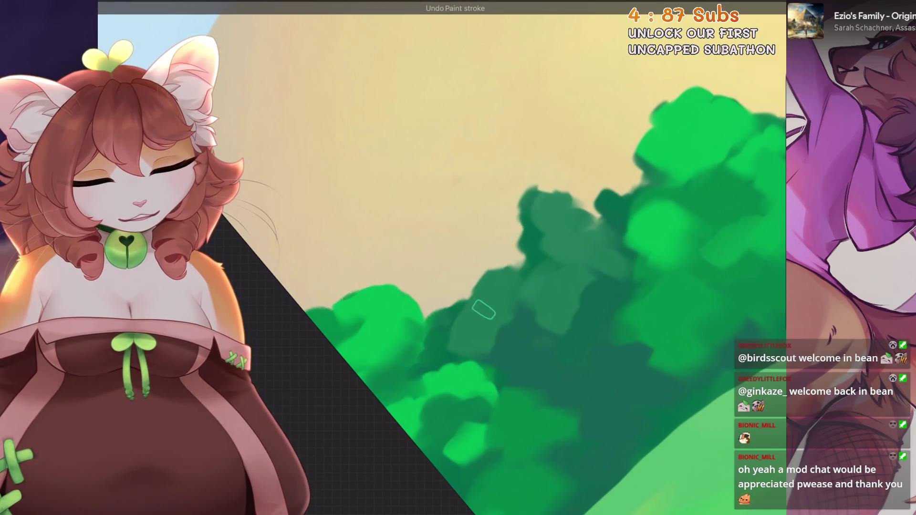
{"action": "left_click_drag", "start_coordinate": [441, 341], "coordinate": [465, 329]}
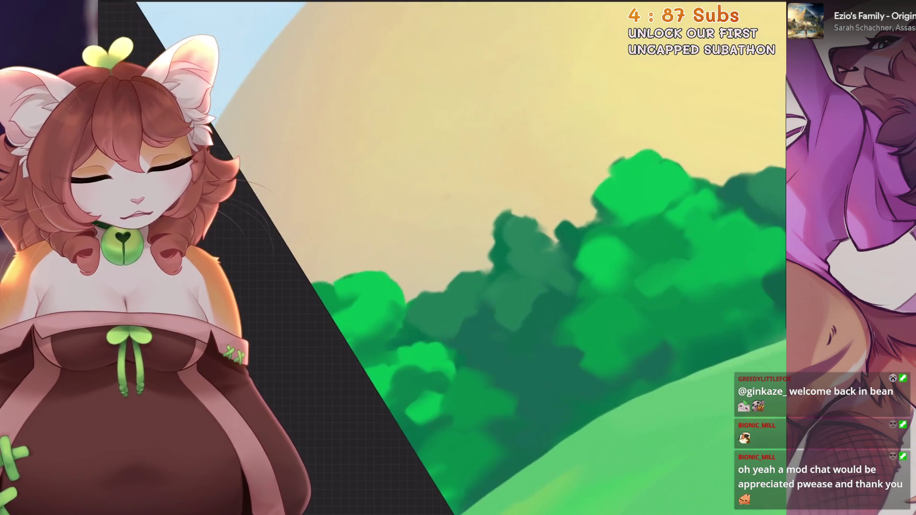
{"action": "left_click_drag", "start_coordinate": [459, 286], "coordinate": [491, 313]}
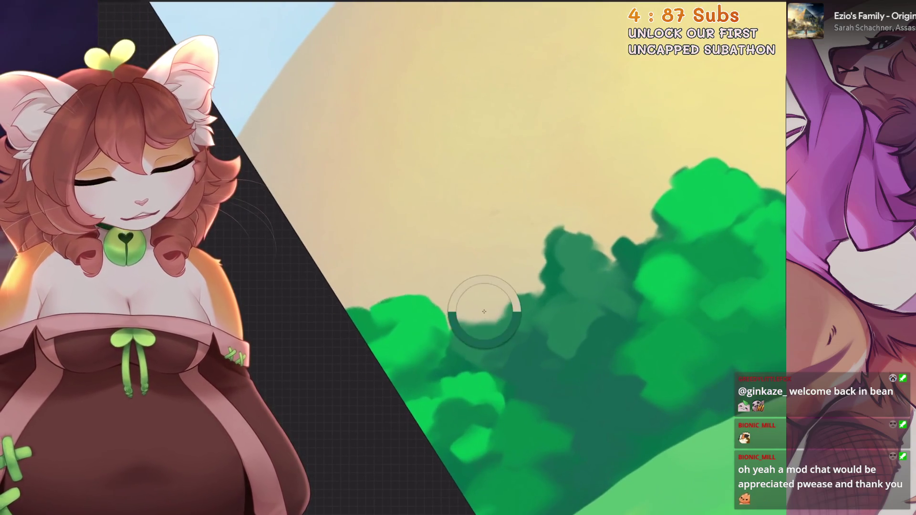
{"action": "left_click_drag", "start_coordinate": [489, 243], "coordinate": [494, 248]}
{"action": "key", "text": "ctrl+z"}
Undo the last bush stroke and set the brush size to 16%.
{"action": "mouse_move", "coordinate": [525, 286]}
{"action": "left_mouse_down"}
{"action": "mouse_move", "coordinate": [477, 310]}
{"action": "mouse_move", "coordinate": [478, 286]}
{"action": "mouse_move", "coordinate": [559, 315]}
{"action": "left_mouse_up"}
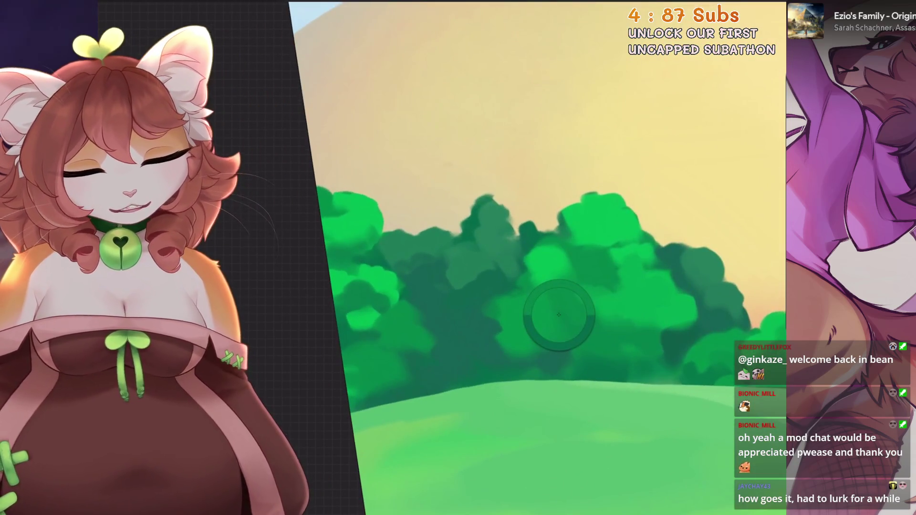
{"action": "key", "text": "ctrl+z"}
{"action": "left_click_drag", "start_coordinate": [525, 286], "coordinate": [478, 296]}
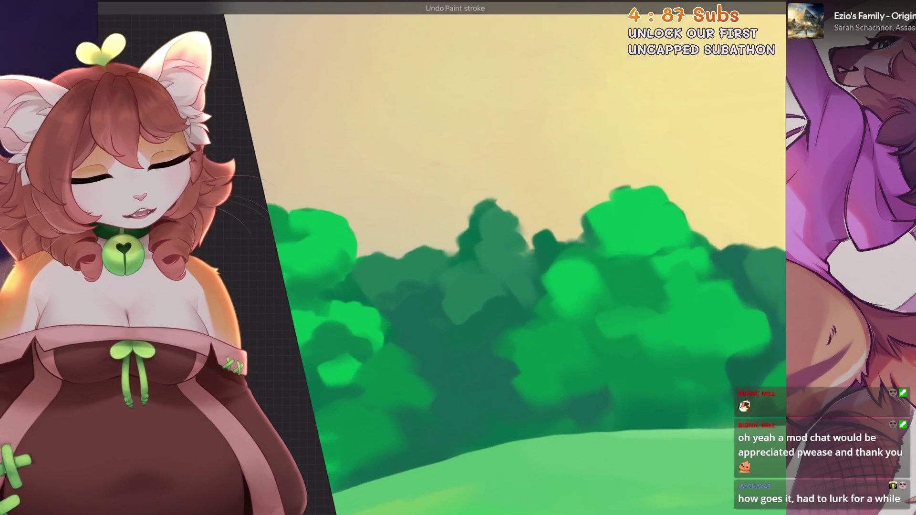
{"action": "key", "text": "bracketright"}
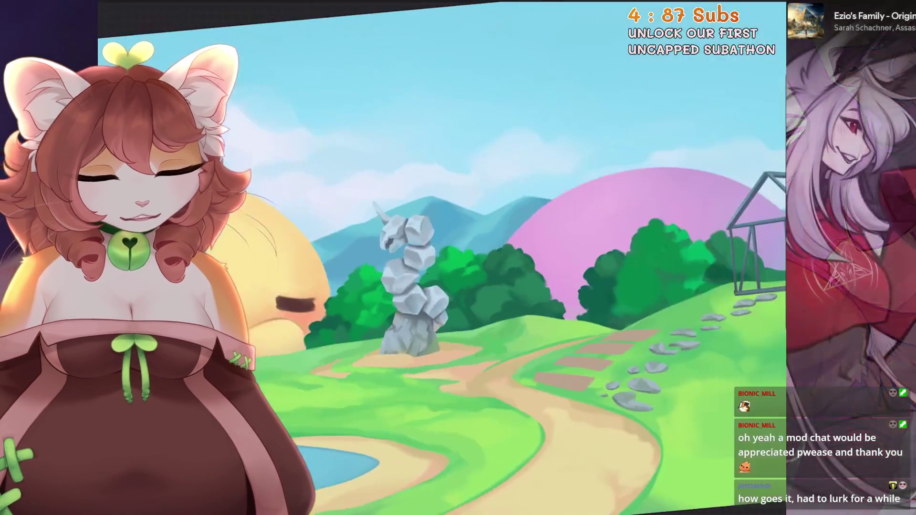
Undo the last two strokes and sample the lighter foliage green behind the pillar.
{"action": "key", "text": "ctrl+z"}
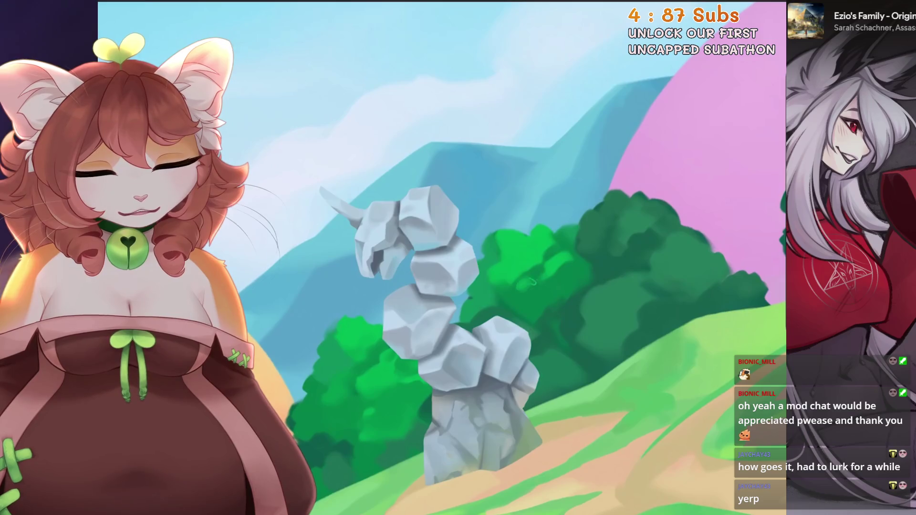
{"action": "key", "text": "ctrl+z"}
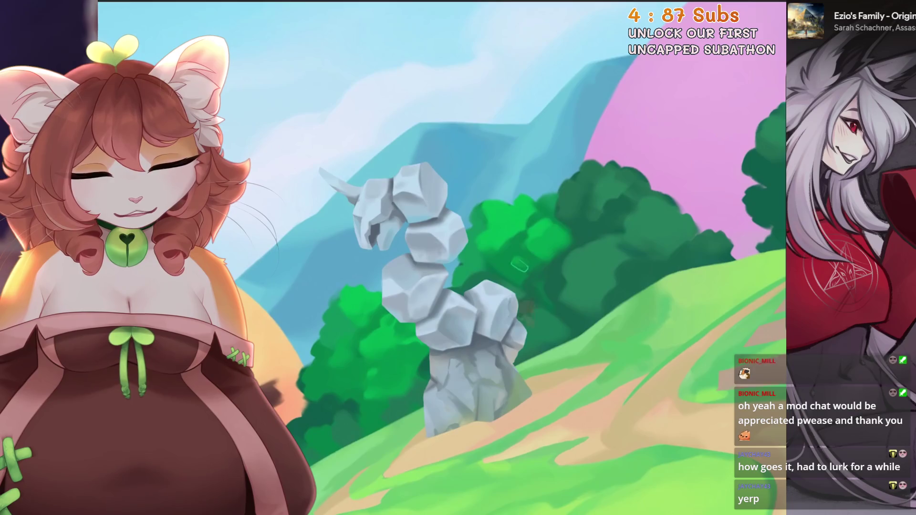
{"action": "scroll", "coordinate": [520, 266], "scroll_direction": "down", "scroll_amount": 5}
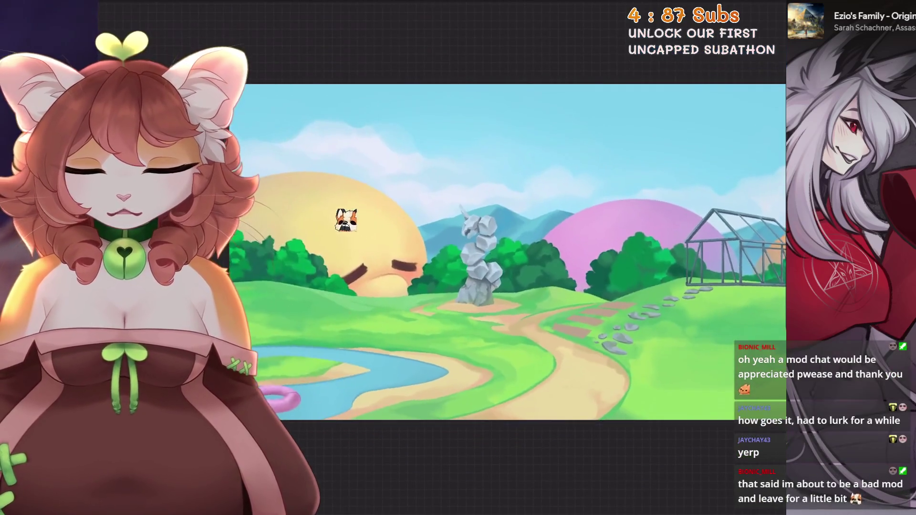
{"action": "scroll", "coordinate": [480, 244], "scroll_direction": "up", "scroll_amount": 5}
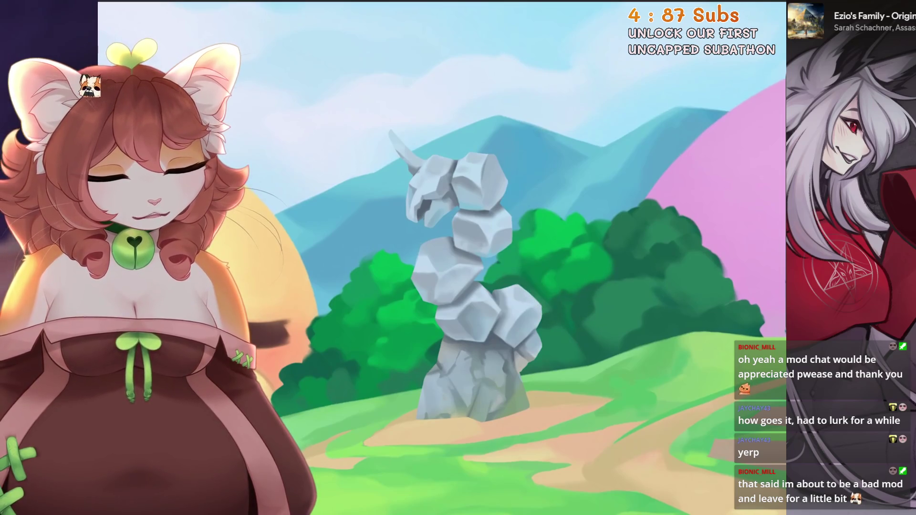
{"action": "left_click_drag", "start_coordinate": [588, 279], "coordinate": [569, 267]}
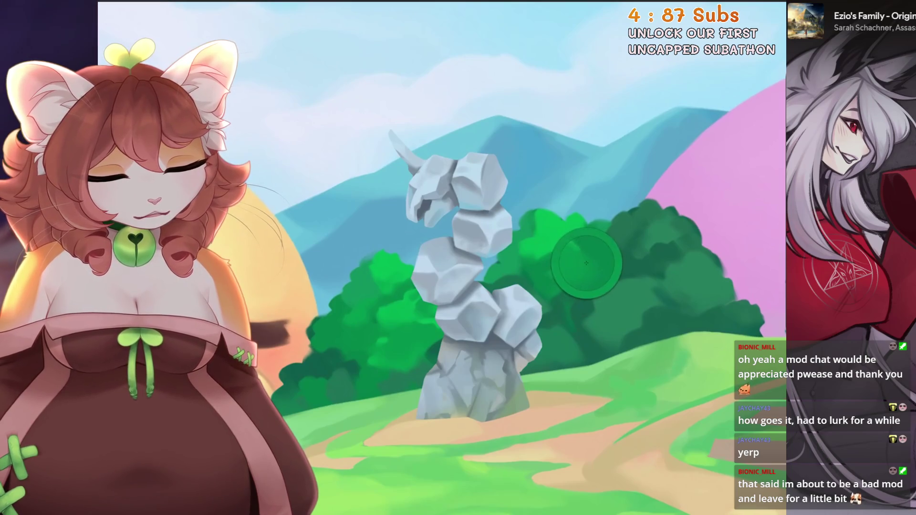